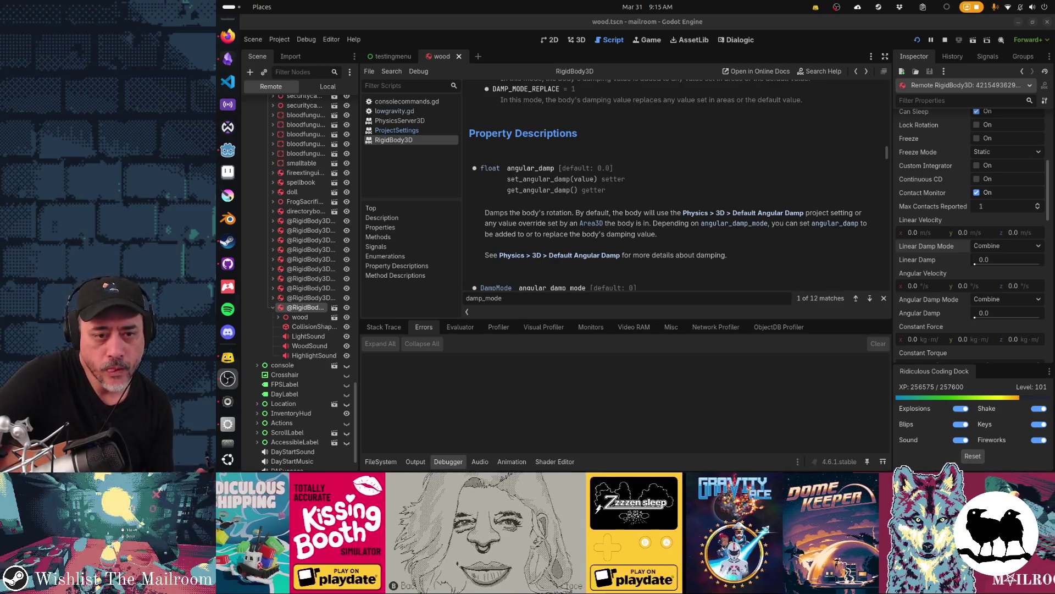
- Read the Default Angular Damp docs, then jump to RigidBody3D's DampMode Combine/Replace options
left_click(561, 255)
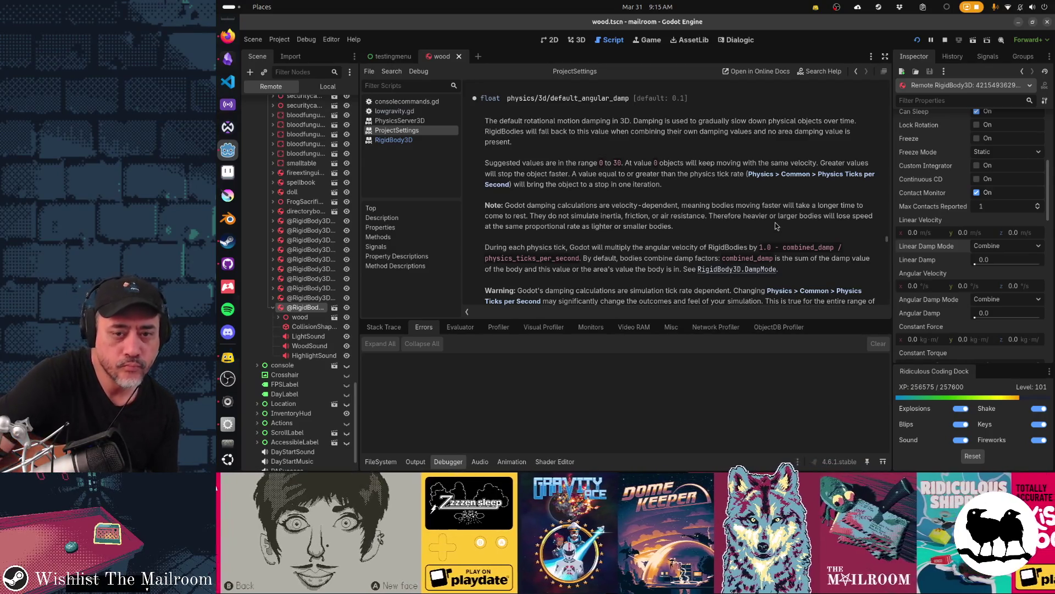
scroll(723, 226, "down", 2)
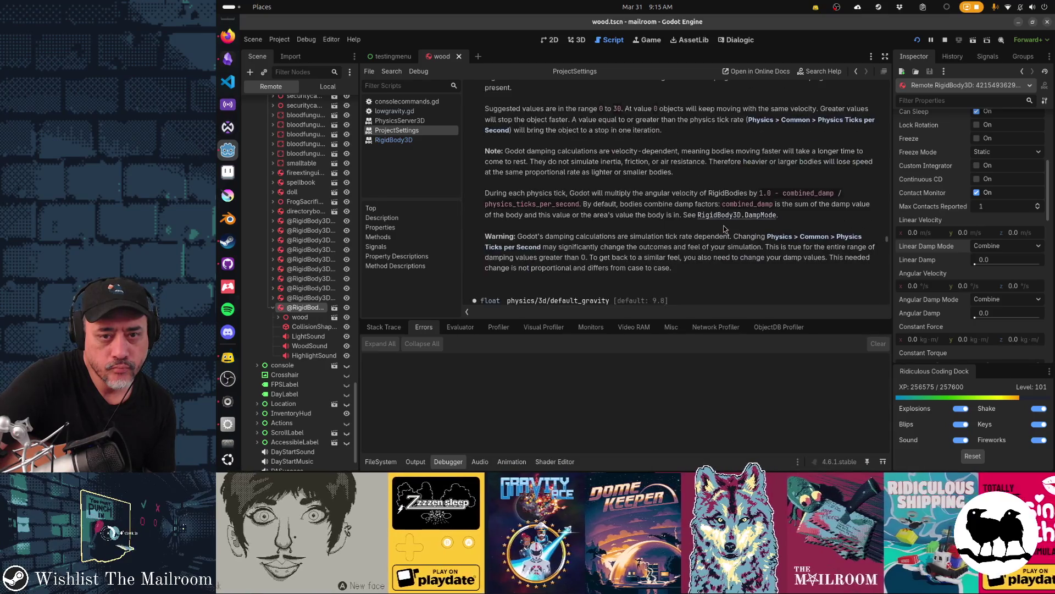
scroll(723, 228, "down", 2)
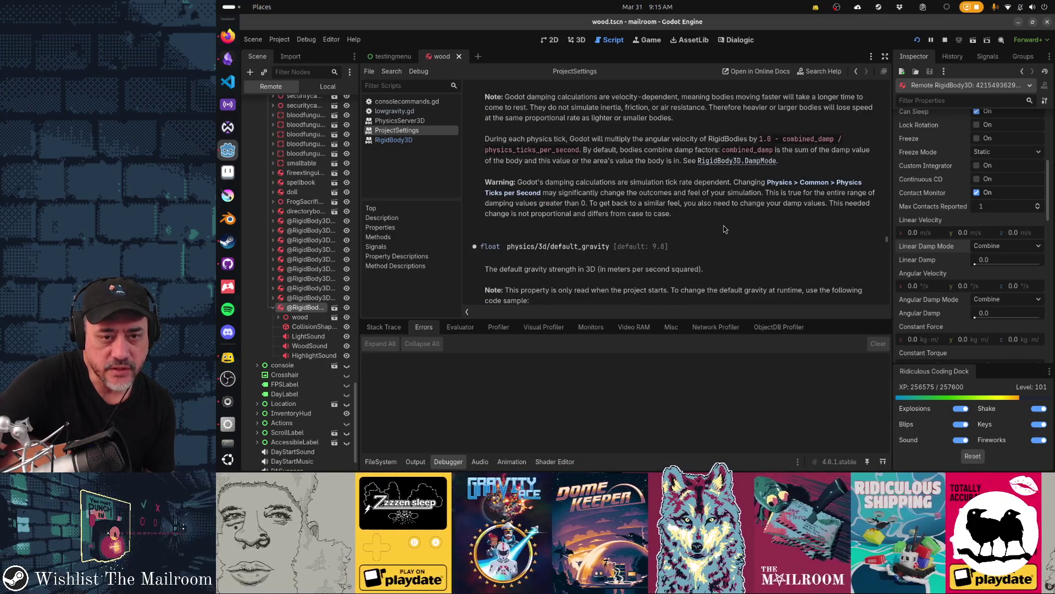
left_click(750, 160)
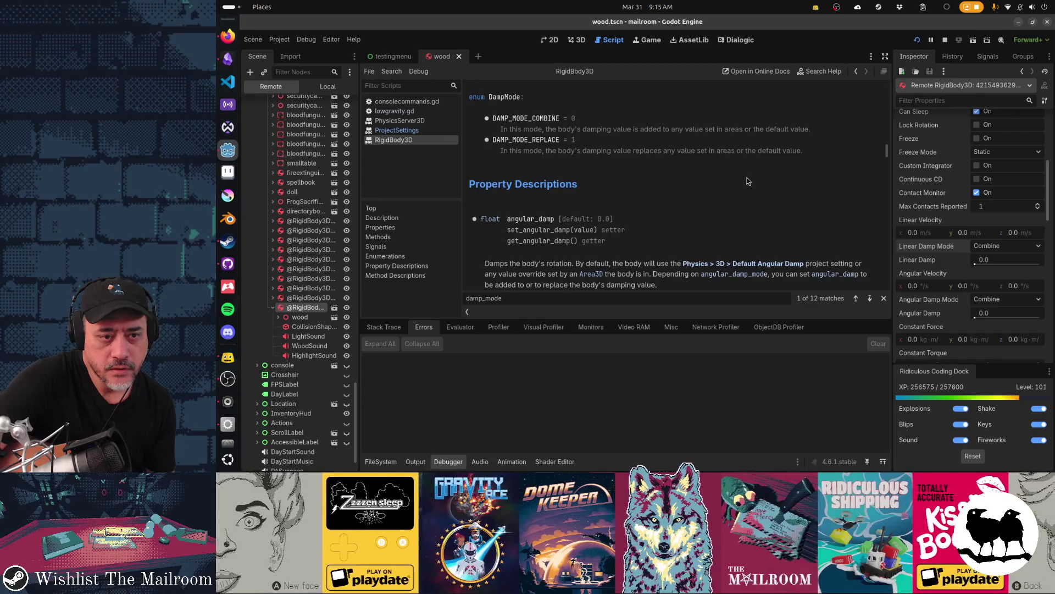
scroll(747, 180, "down", 2)
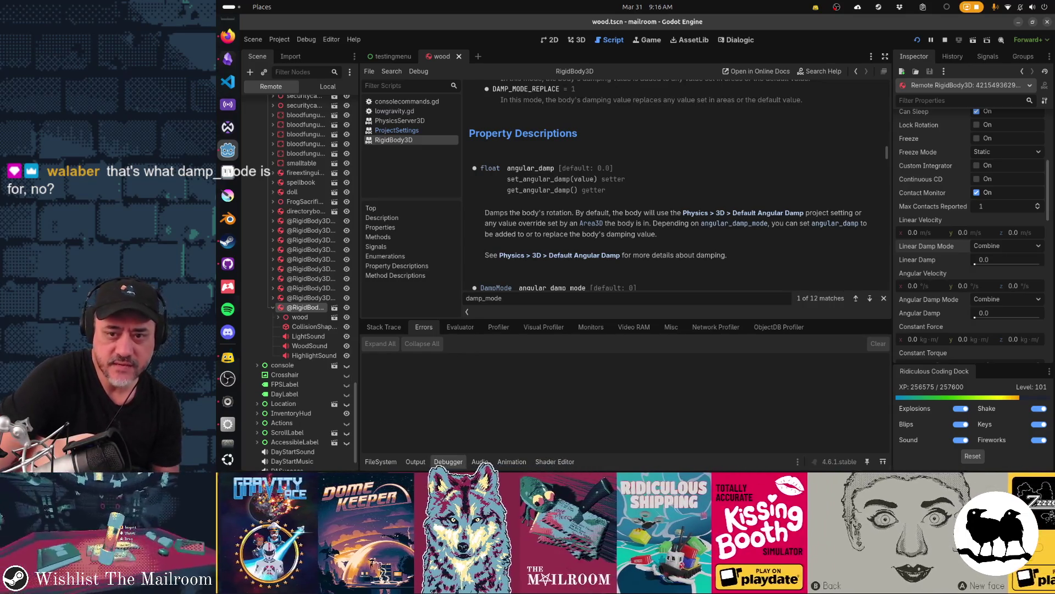
left_click(1006, 247)
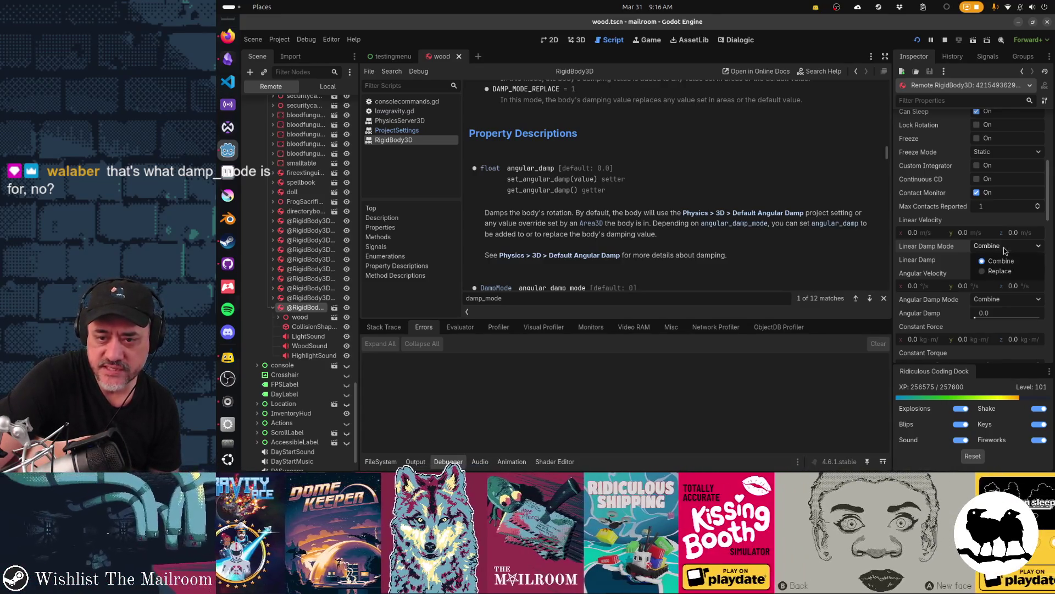
left_click(1000, 271)
left_click(1001, 248)
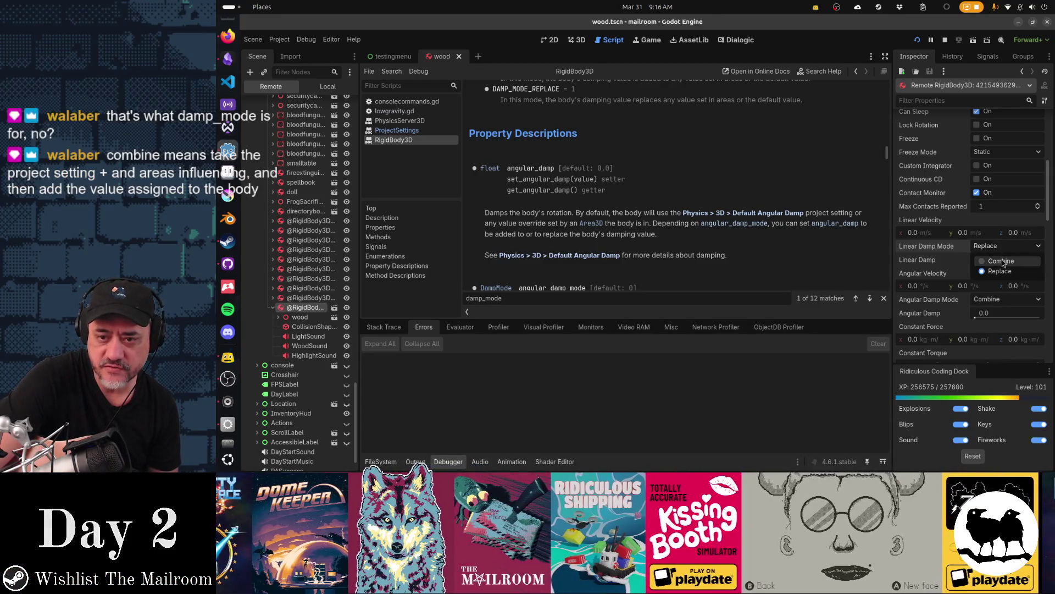
left_click(1001, 261)
left_click(1004, 247)
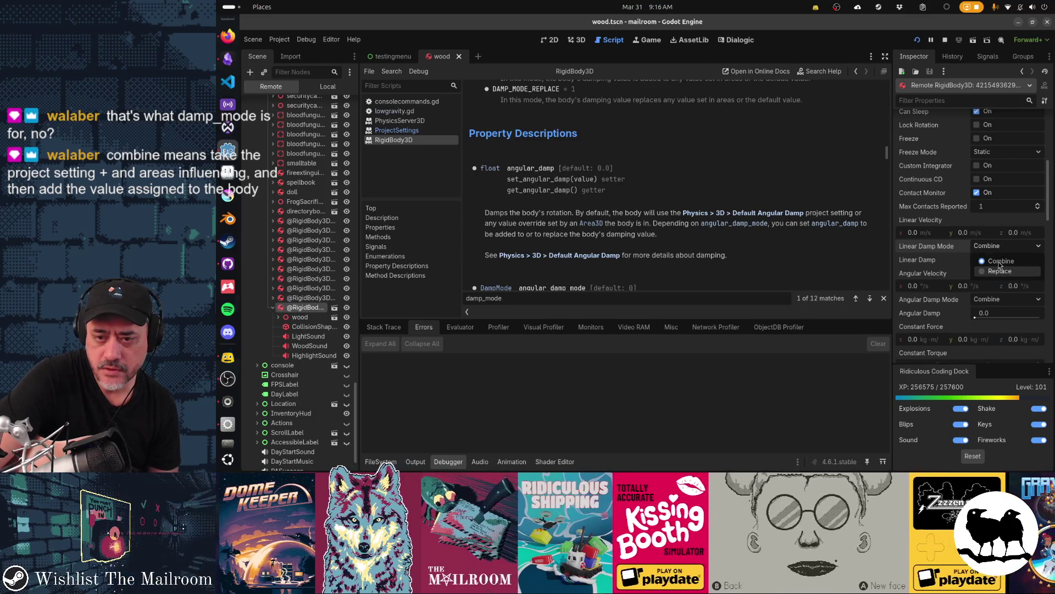
left_click(998, 260)
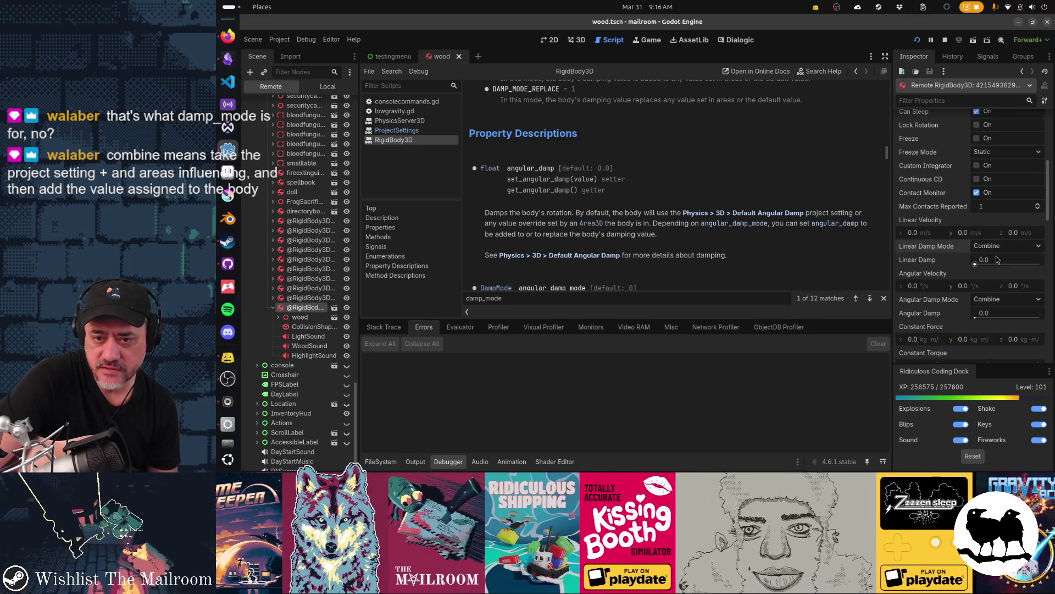
left_click(988, 249)
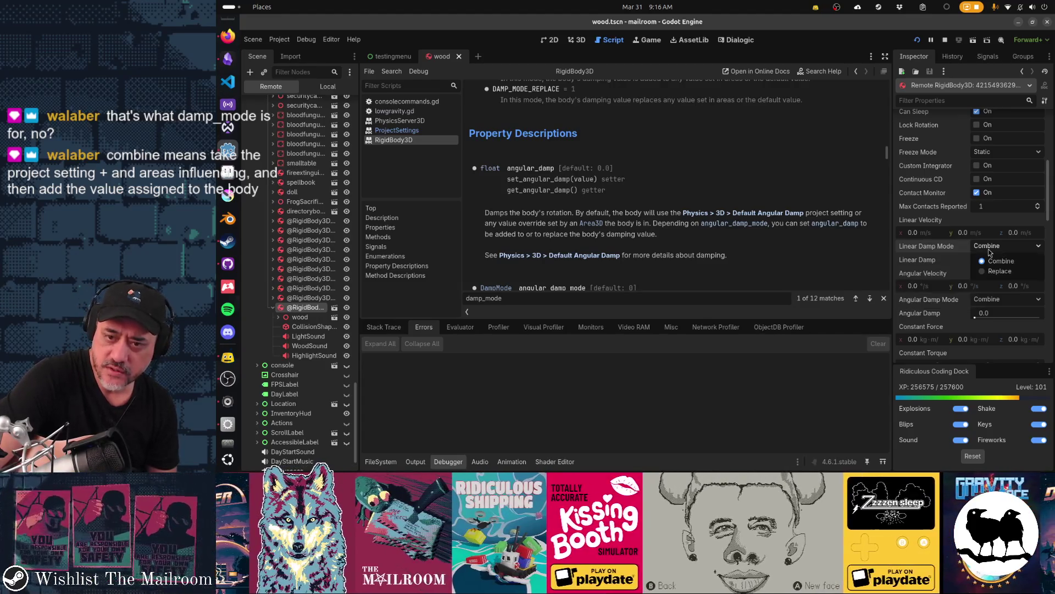
left_click(988, 270)
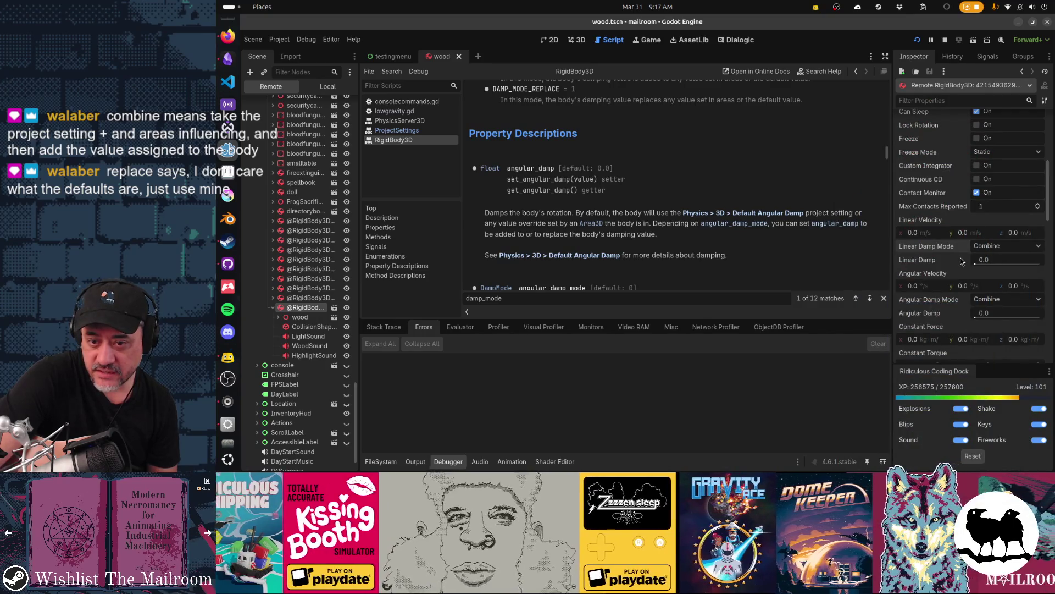
mouse_move(990, 265)
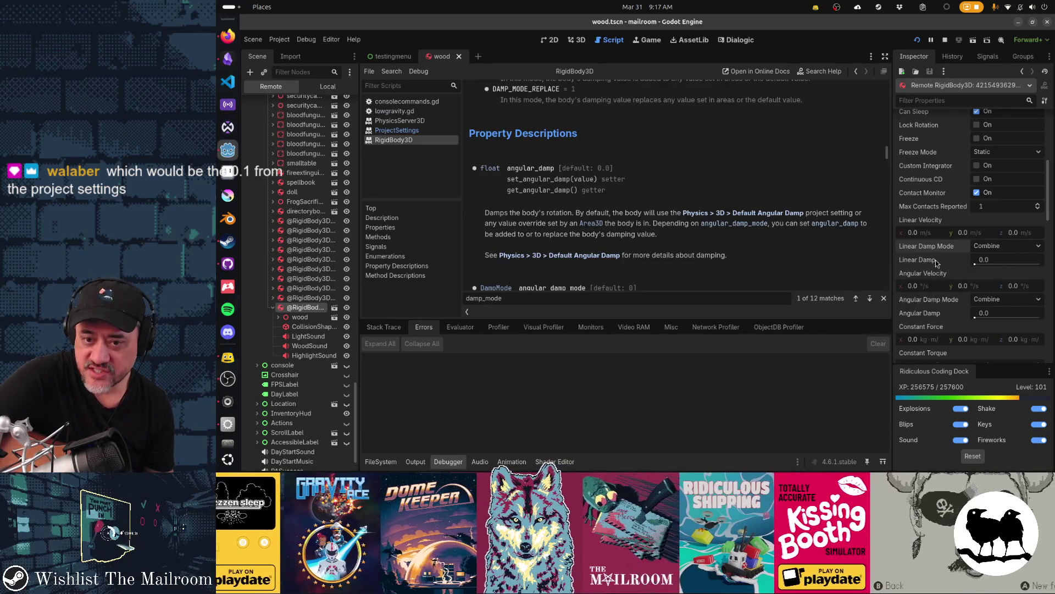
mouse_move(936, 263)
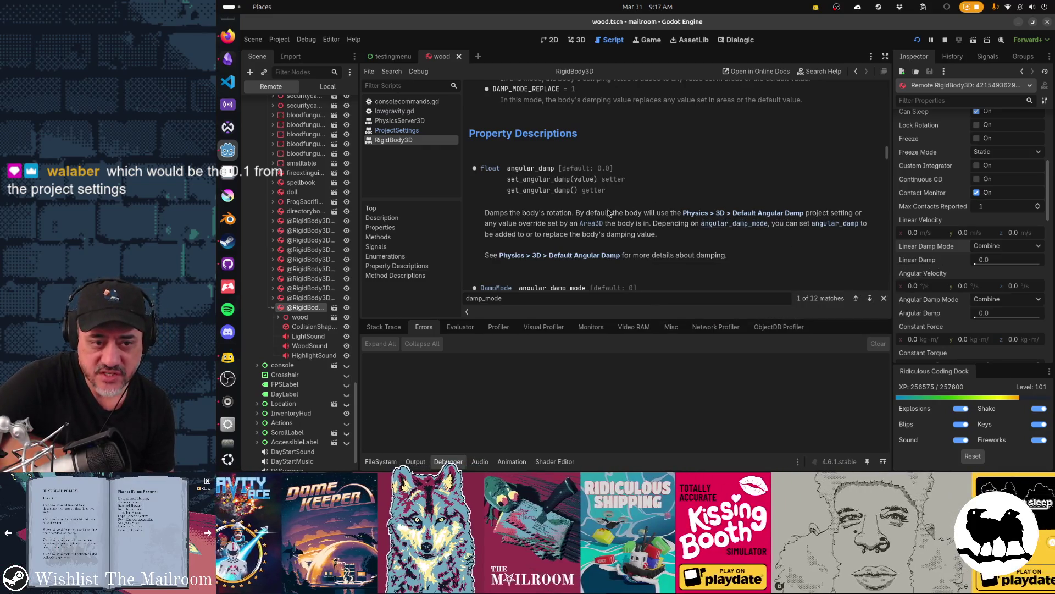
left_click_drag(576, 214, 603, 215)
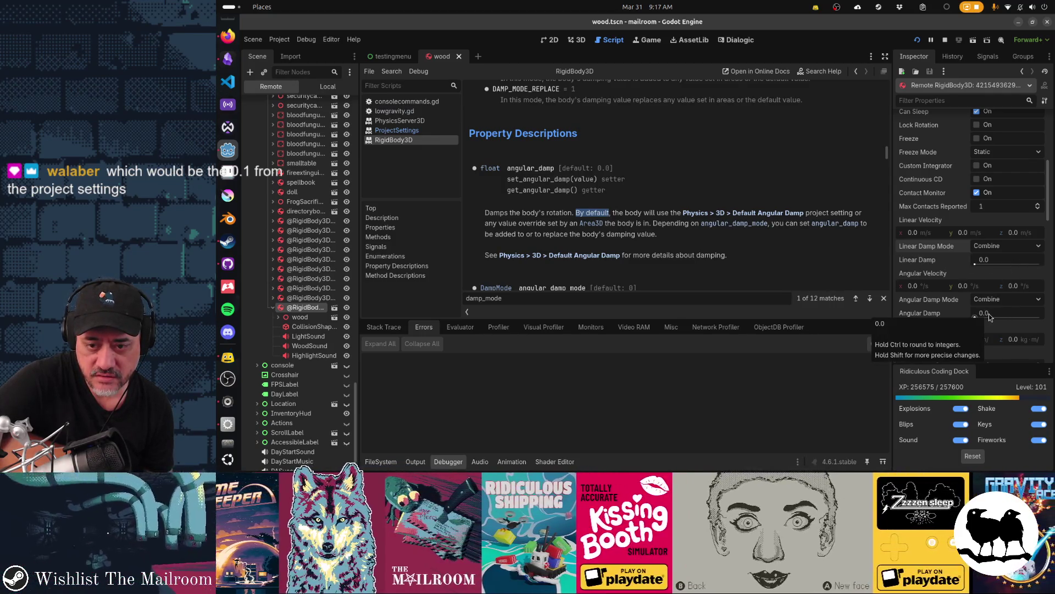
left_click(995, 261)
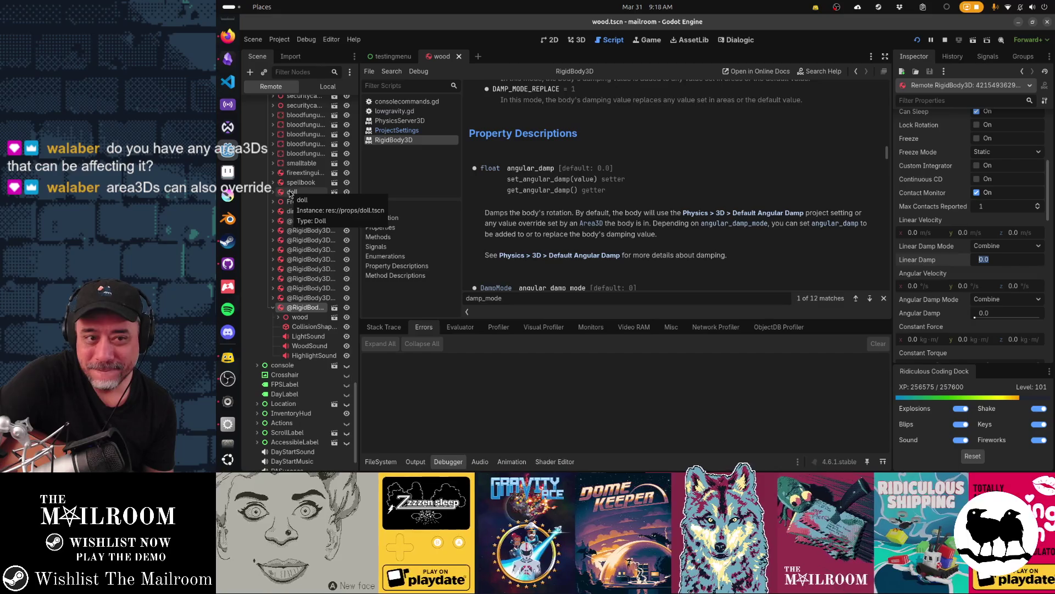
left_click(394, 111)
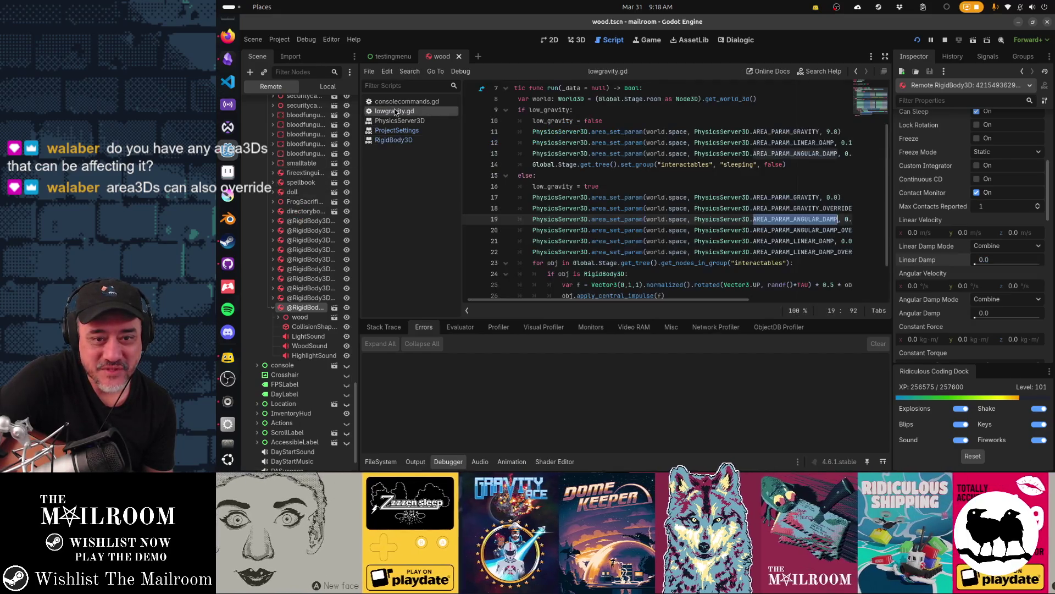
- Inspect the AREA_PARAM gravity, angular damp and linear damp lines in lowgravity.gd, then run the game
double_click(650, 197)
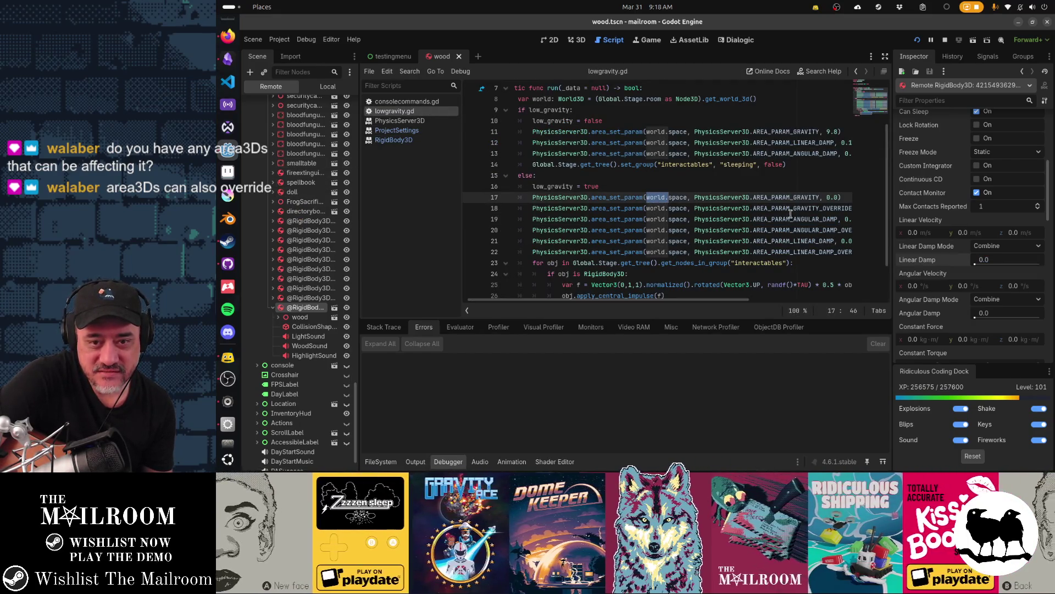
left_click_drag(759, 196, 838, 197)
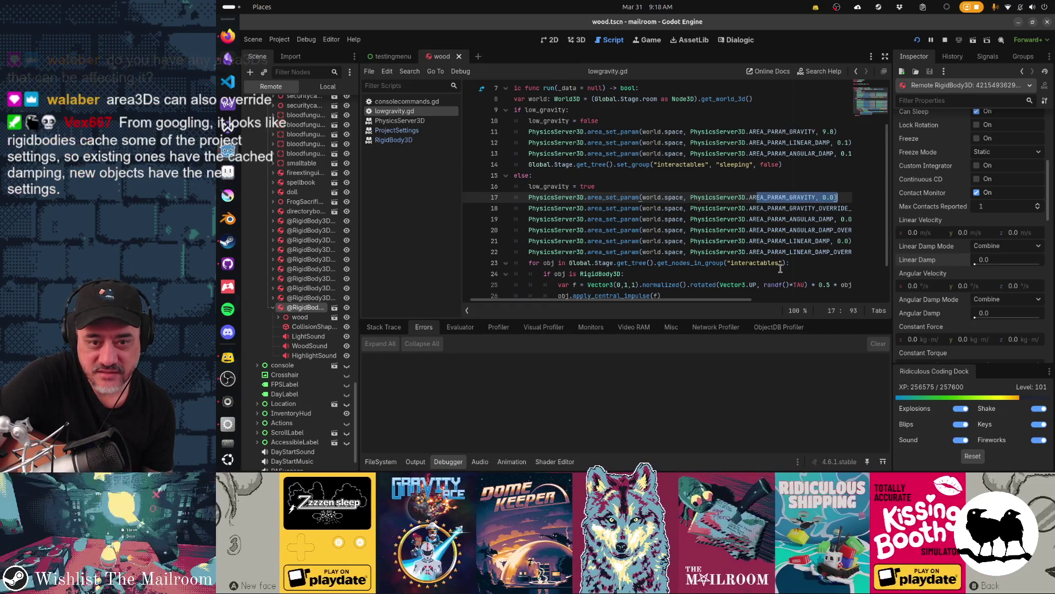
left_click(668, 219)
left_click_drag(758, 219, 834, 219)
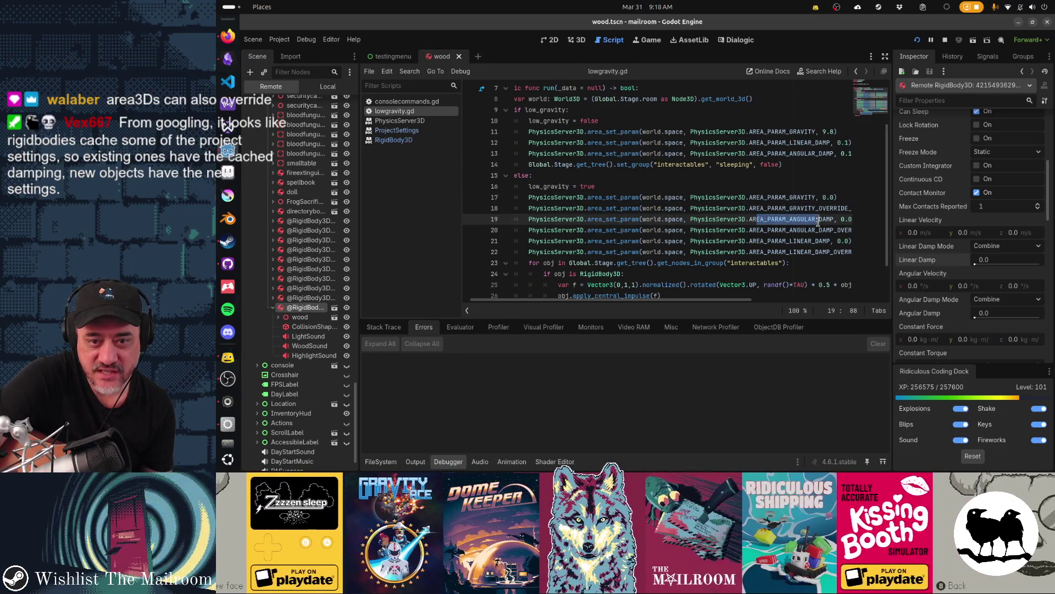
left_click_drag(776, 240, 811, 241)
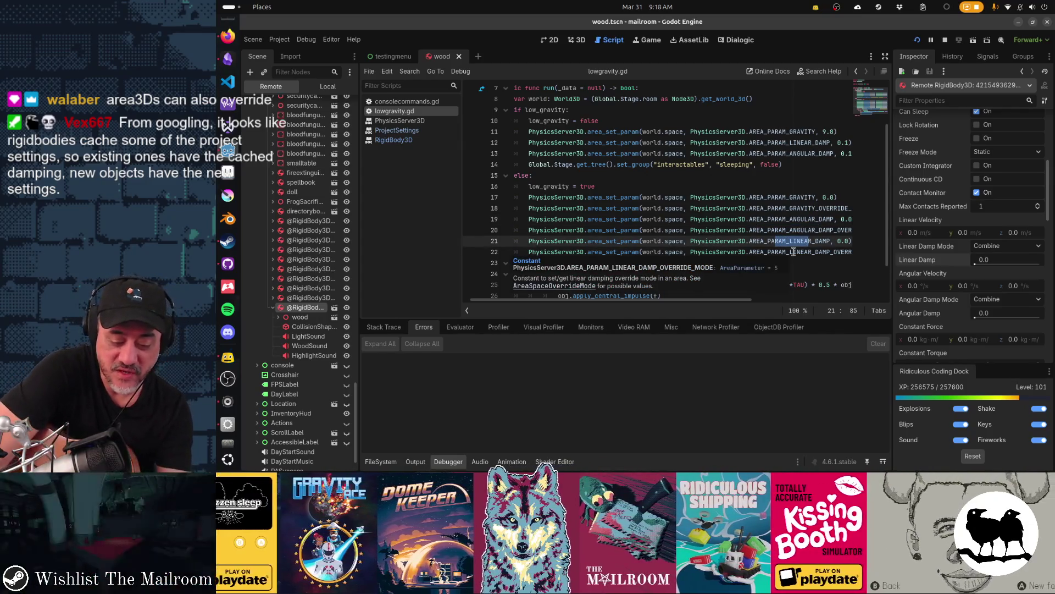
scroll(764, 220, "down", 1)
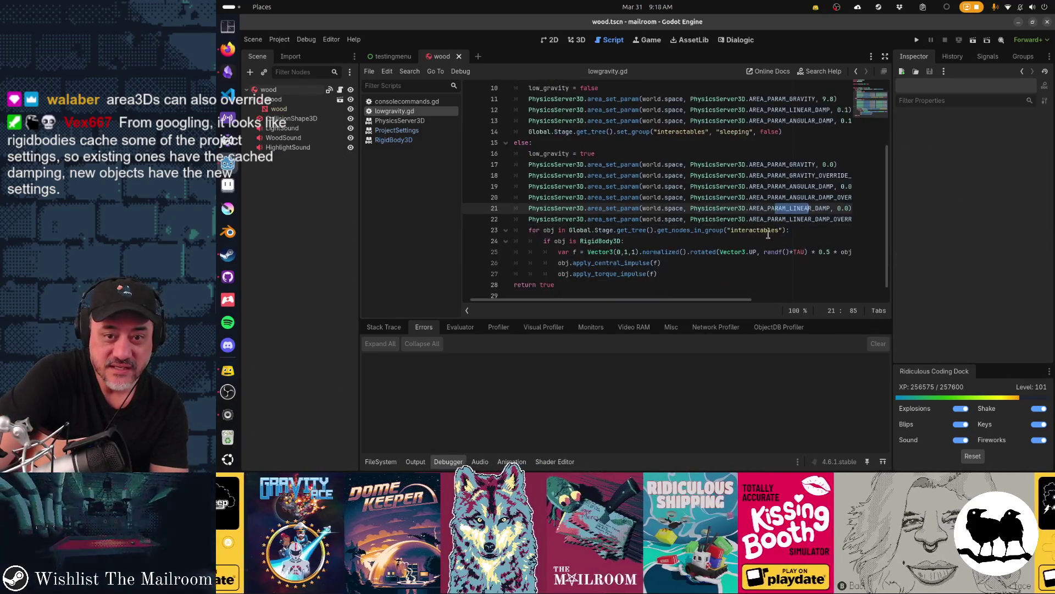
left_click(735, 187)
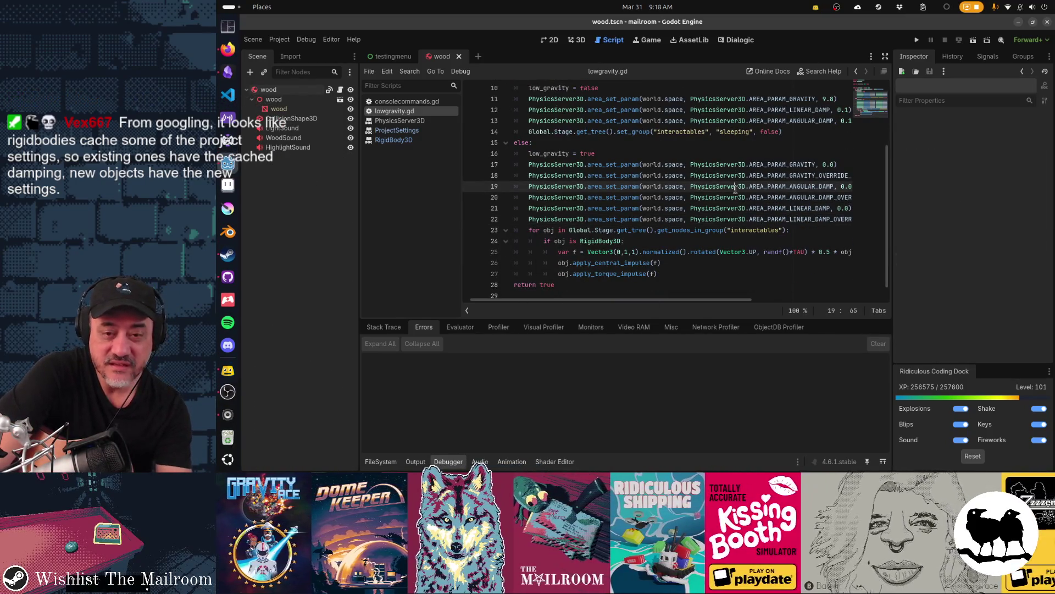
key("F5")
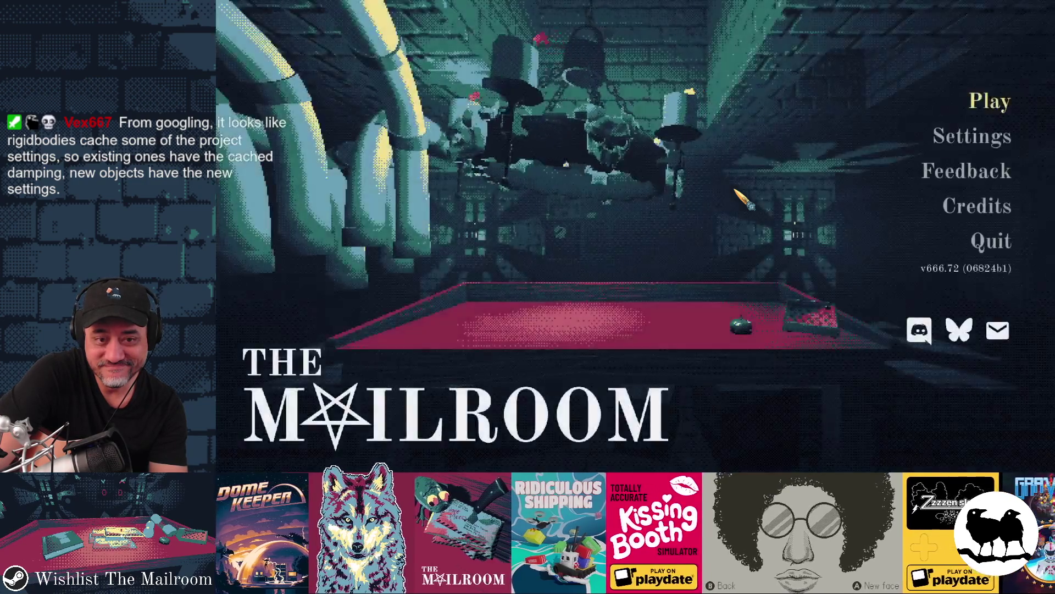
- Start play from the main menu, then pick up and drop the light-blue box
key("Return")
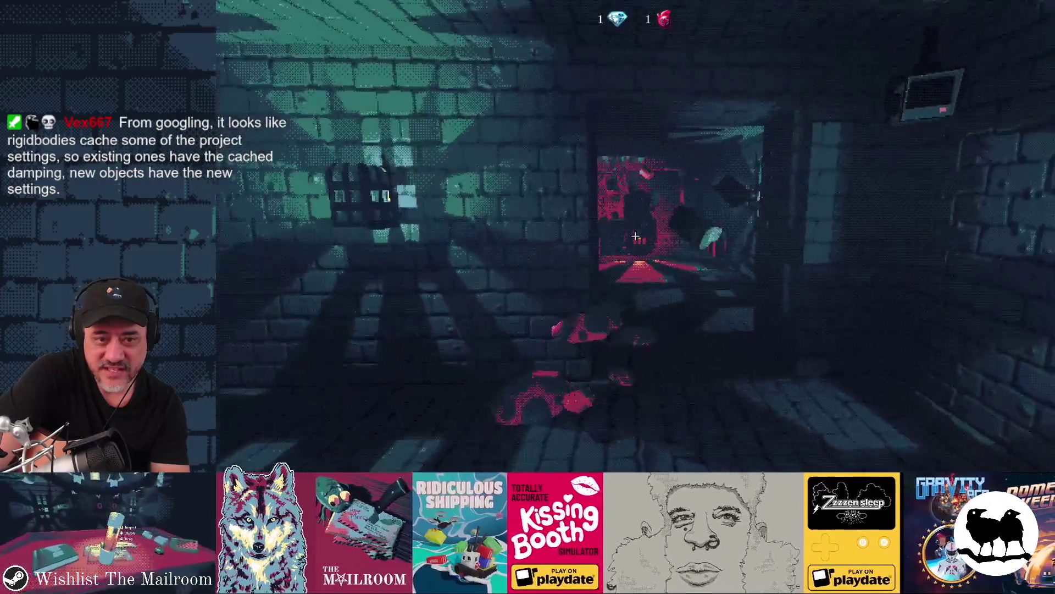
left_click(635, 236)
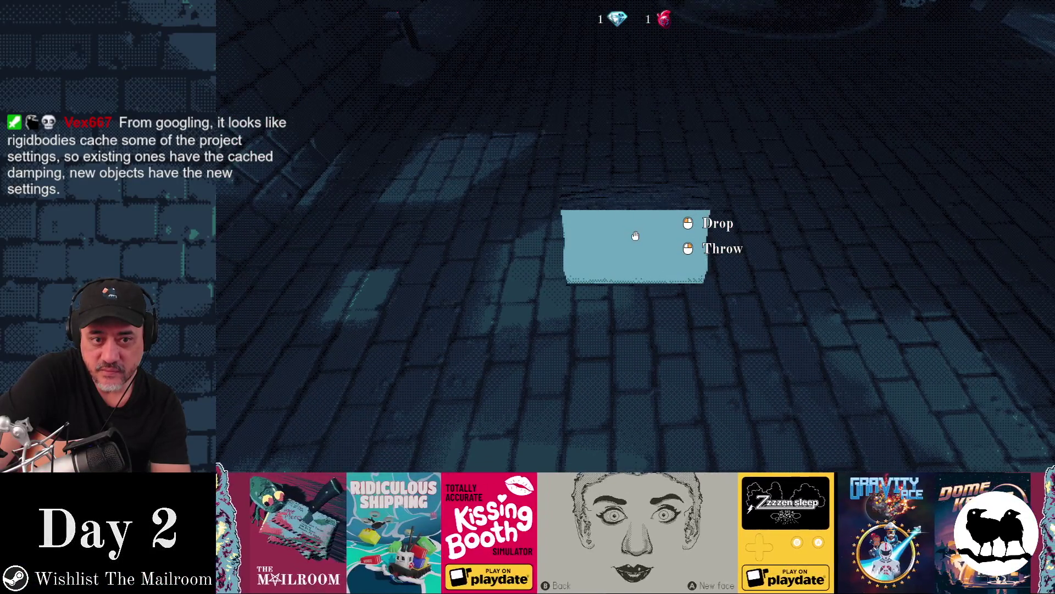
left_click(635, 236)
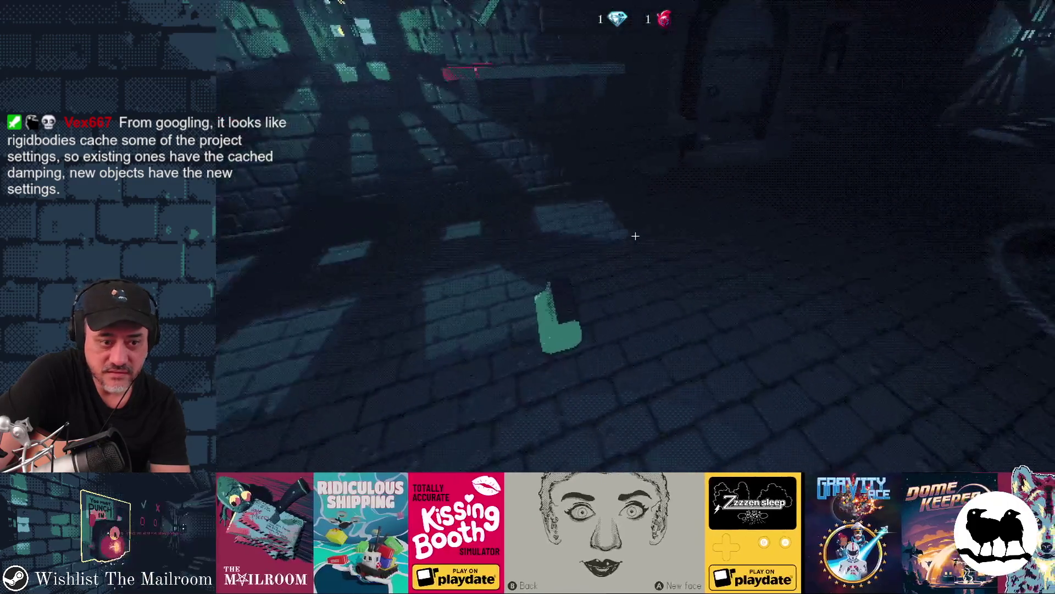
- Return to the Godot editor and open Project Settings
mouse_move(635, 236)
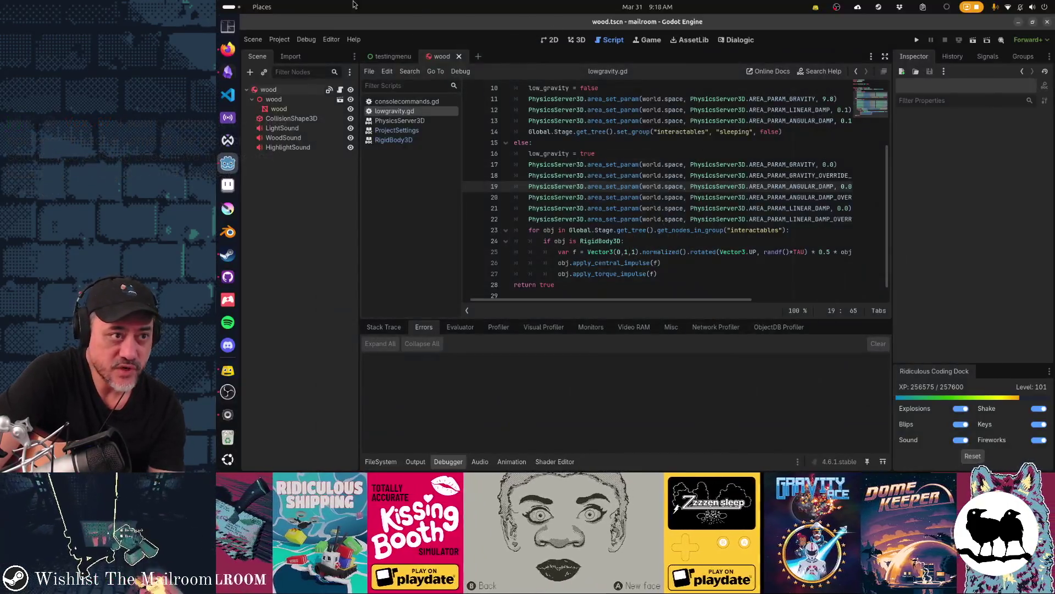
left_click(279, 39)
left_click(295, 49)
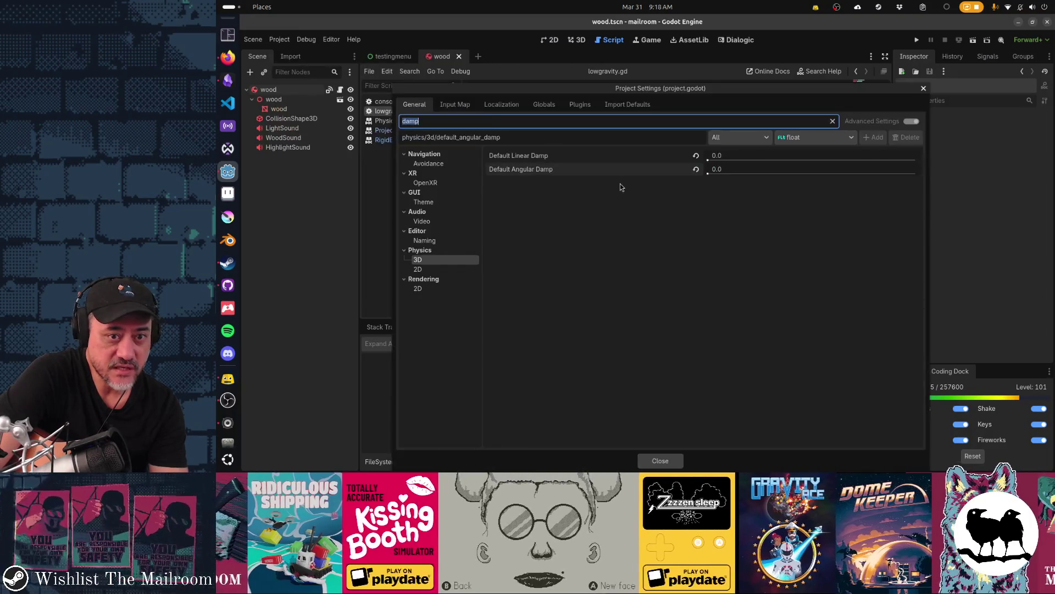
- Revert Default Linear and Angular Damp to 0.1 and close Project Settings
left_click(695, 169)
left_click(696, 156)
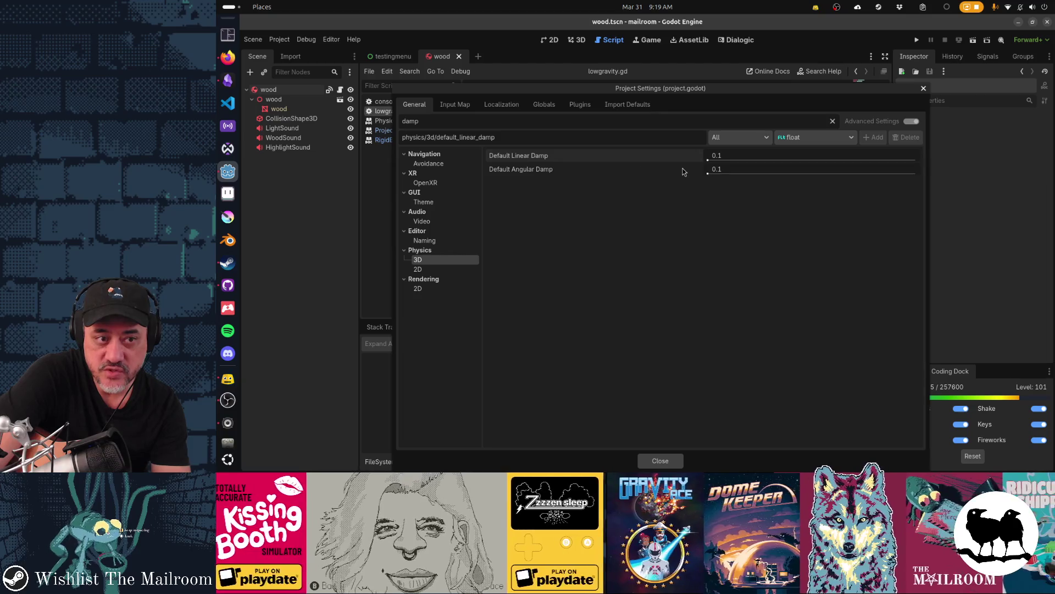
left_click(660, 461)
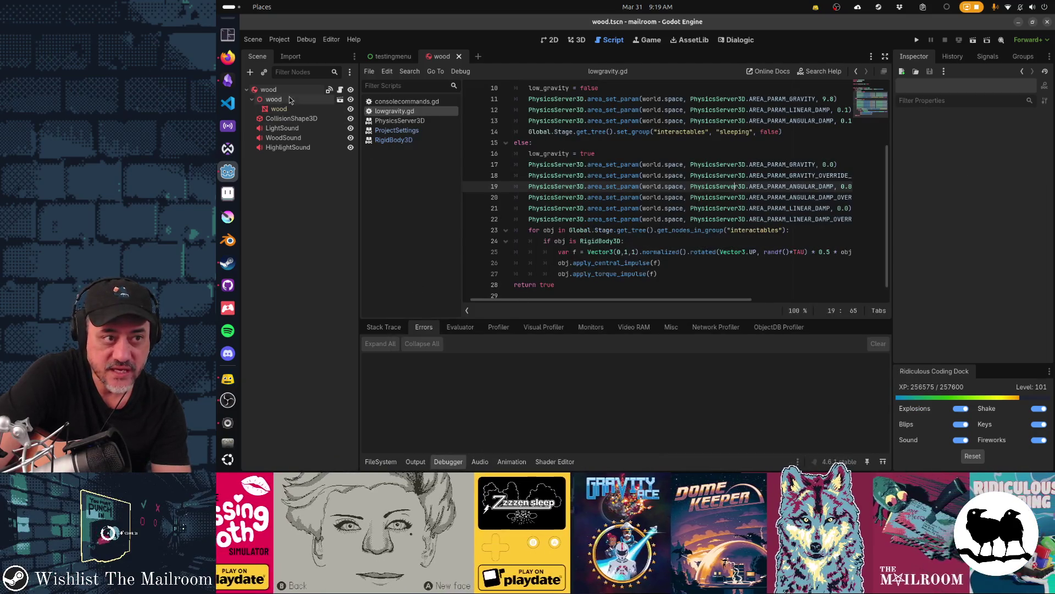
- Switch the wood body's Linear Damp Mode to Replace and back to Combine, then save the scene
left_click(289, 89)
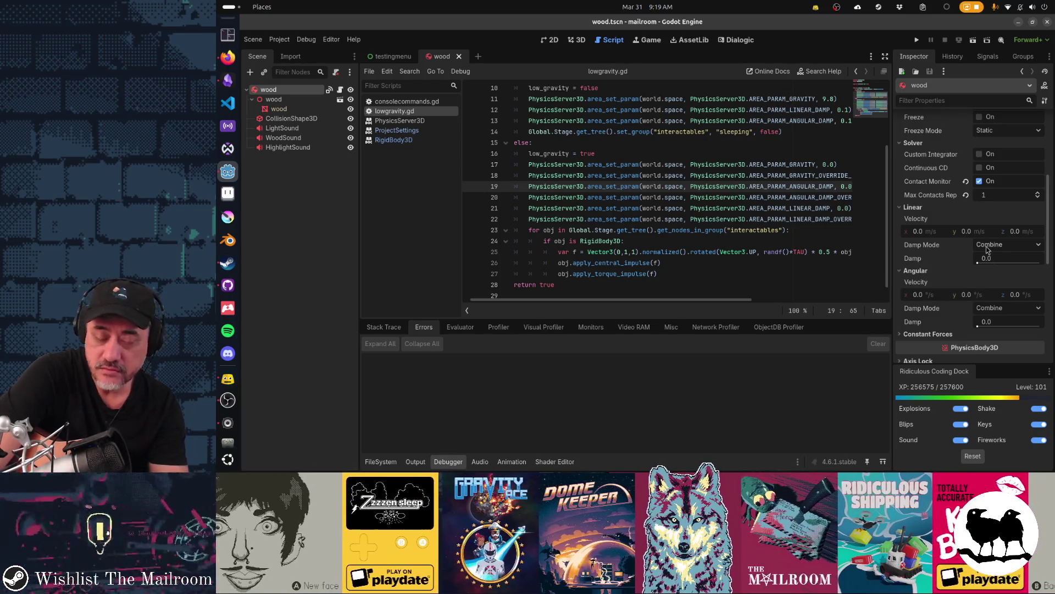
left_click(988, 247)
left_click(989, 268)
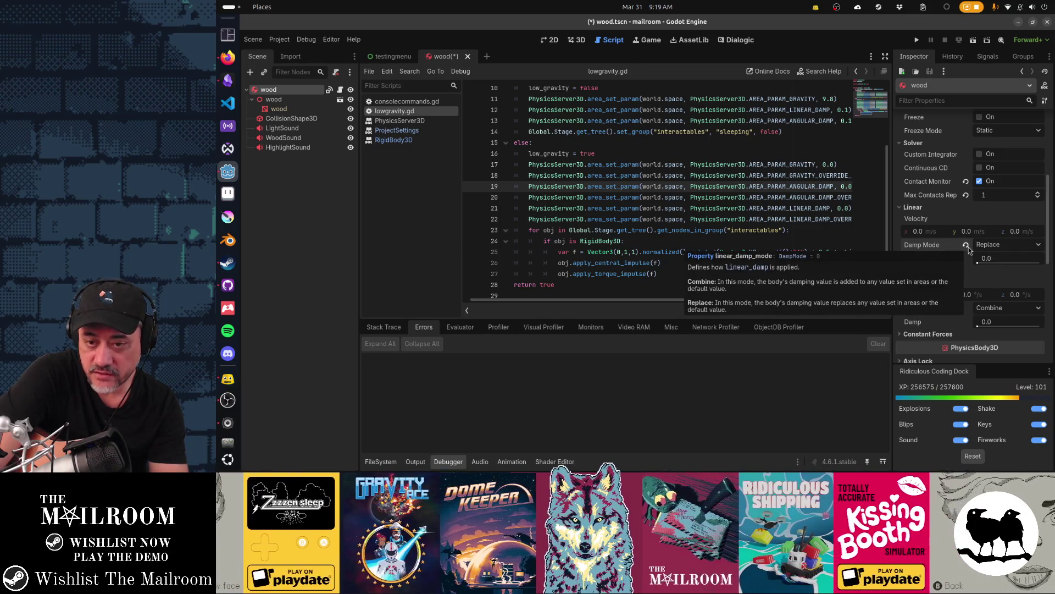
left_click(967, 246)
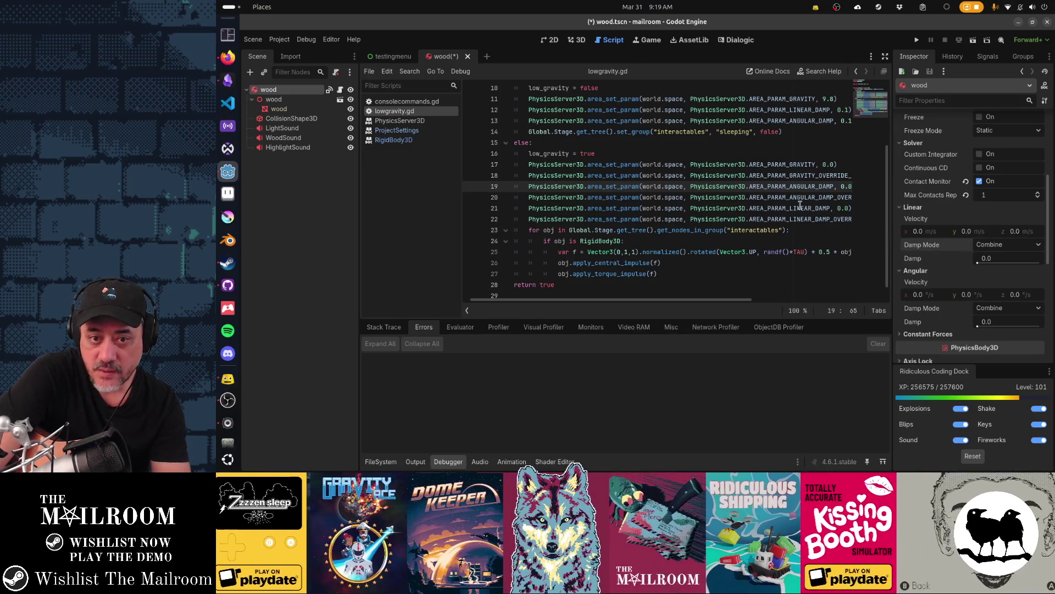
left_click_drag(642, 186, 682, 186)
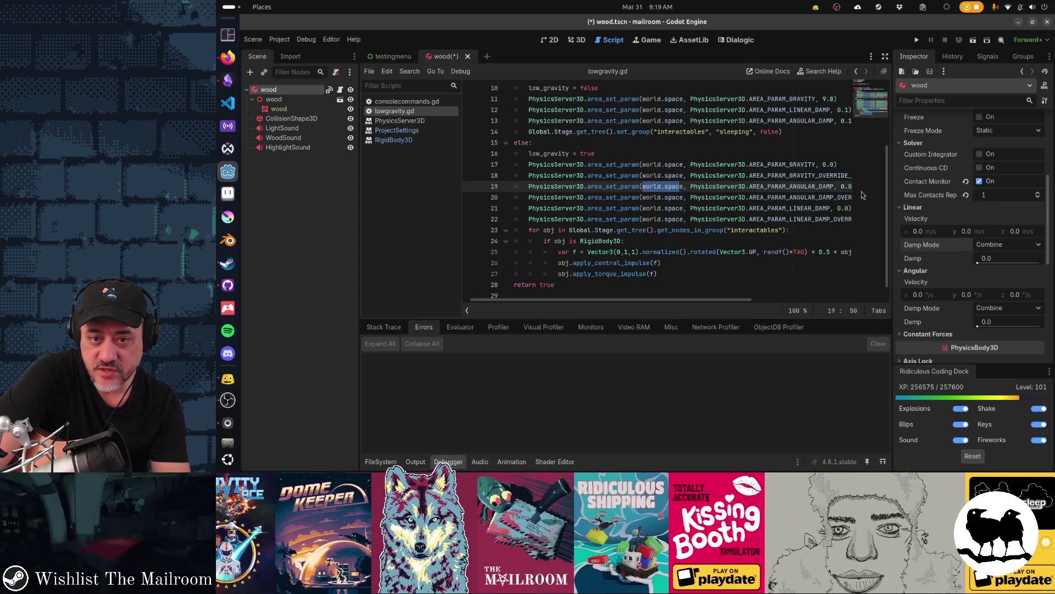
key("super")
key("super")
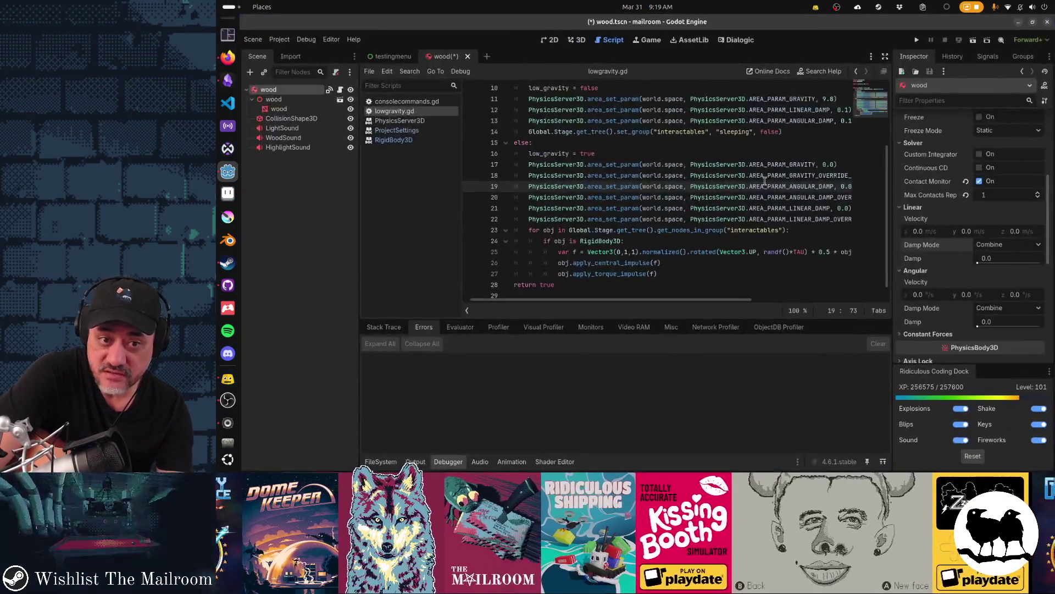
key("ctrl+s")
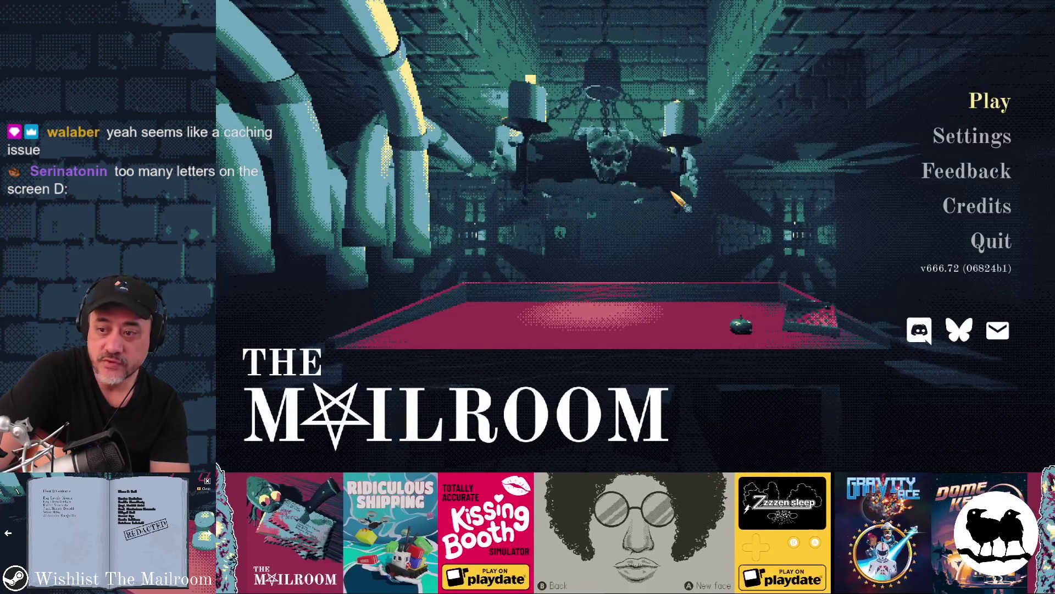
- Start playing from the main menu and pick up a wooden block in the room
key("Return")
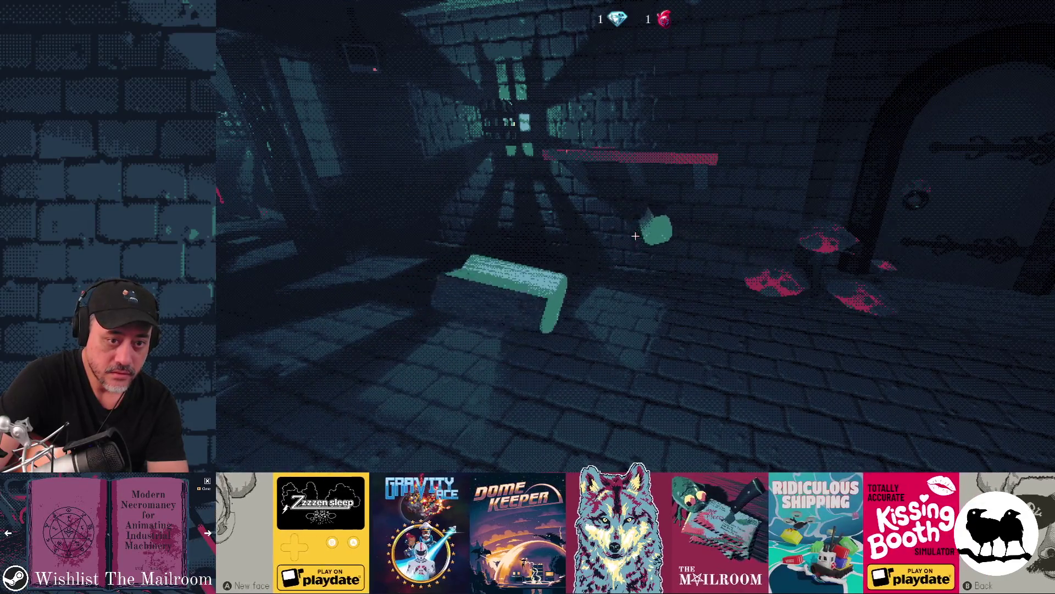
left_click(636, 236)
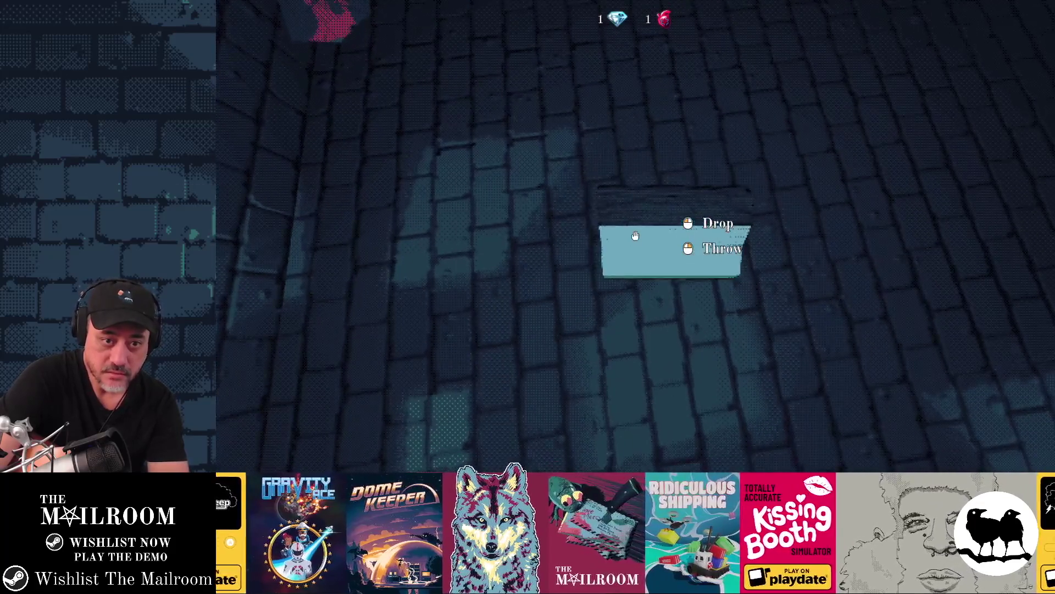
- Drop the wooden block onto the floor and quit the running game with F8
left_click(635, 236)
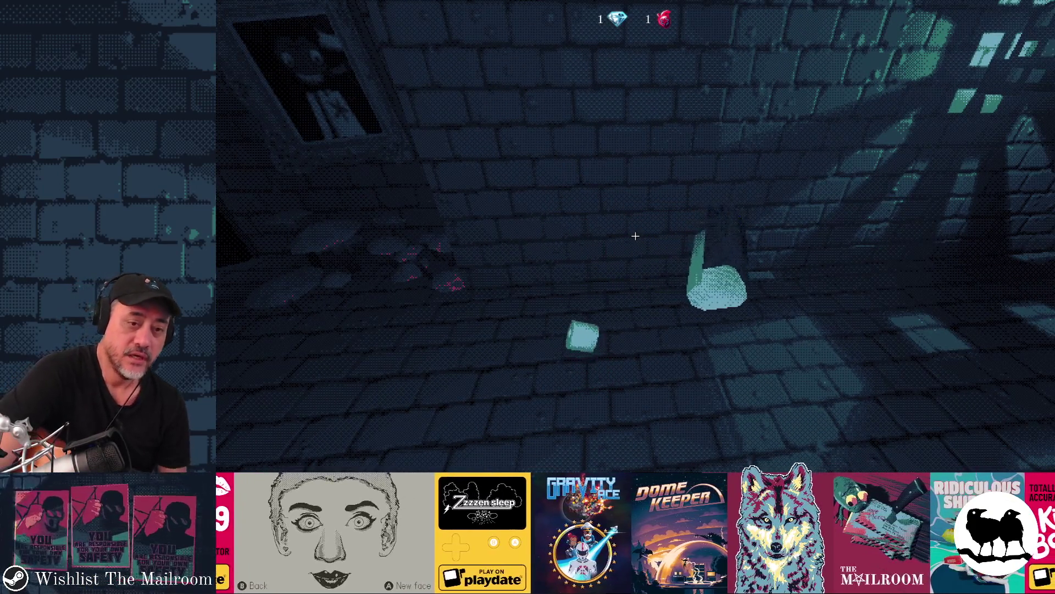
key("F8")
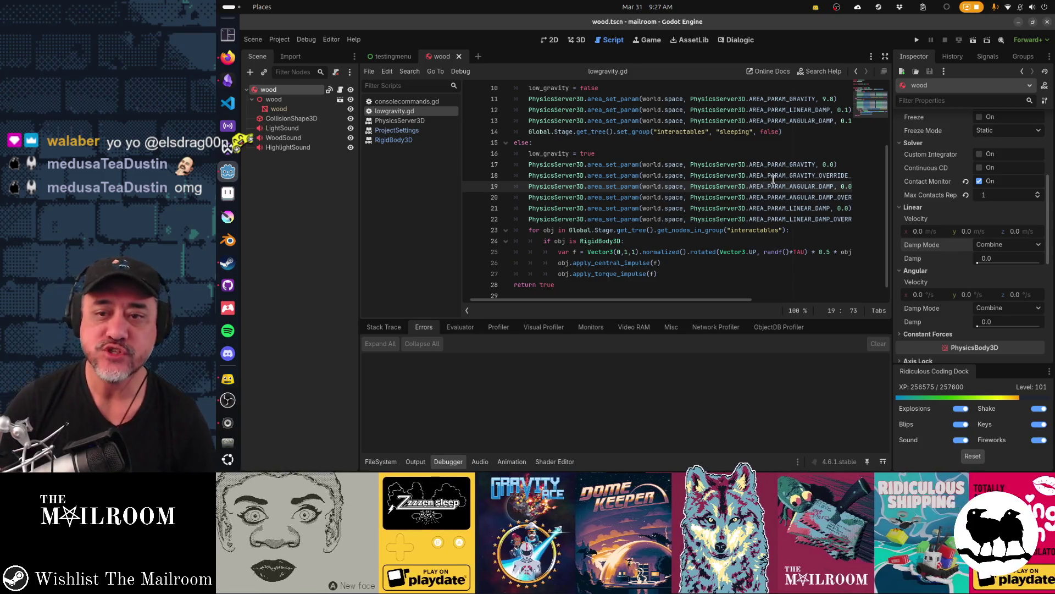
- Set the wood body's Linear and Angular Damp Mode to Replace
left_click(990, 245)
left_click(1001, 269)
left_click(1006, 308)
left_click(1010, 335)
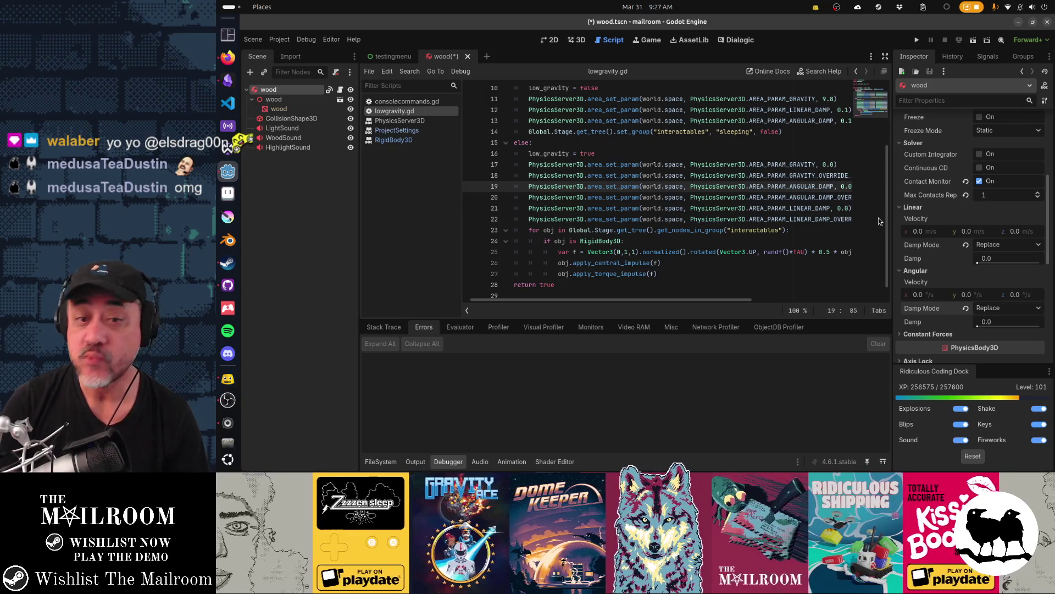
- Delete the low-gravity damping override lines in lowgravity.gd and save
key("Home")
key("shift+Down")
key("shift+Down")
key("shift+Down")
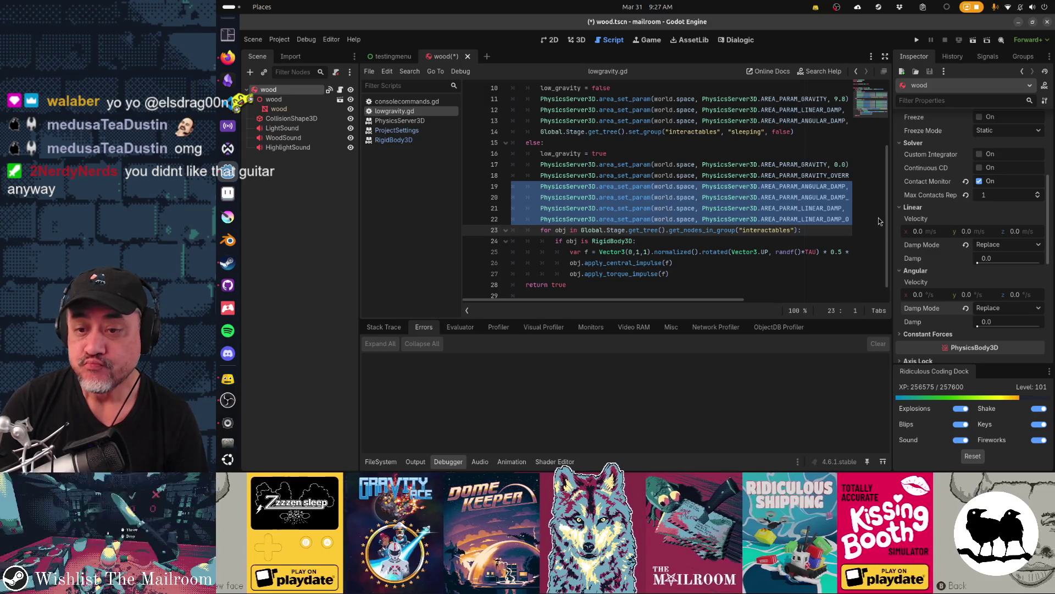
key("Delete")
key("ctrl+s")
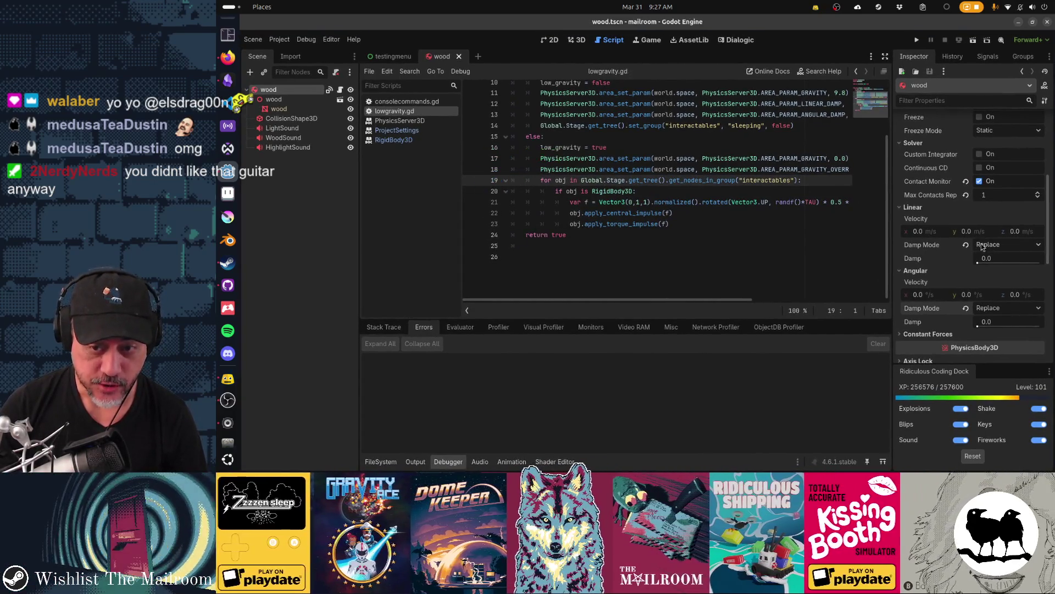
- Remove the normal-gravity linear and angular damp lines, then run the game with F5
left_click(756, 199)
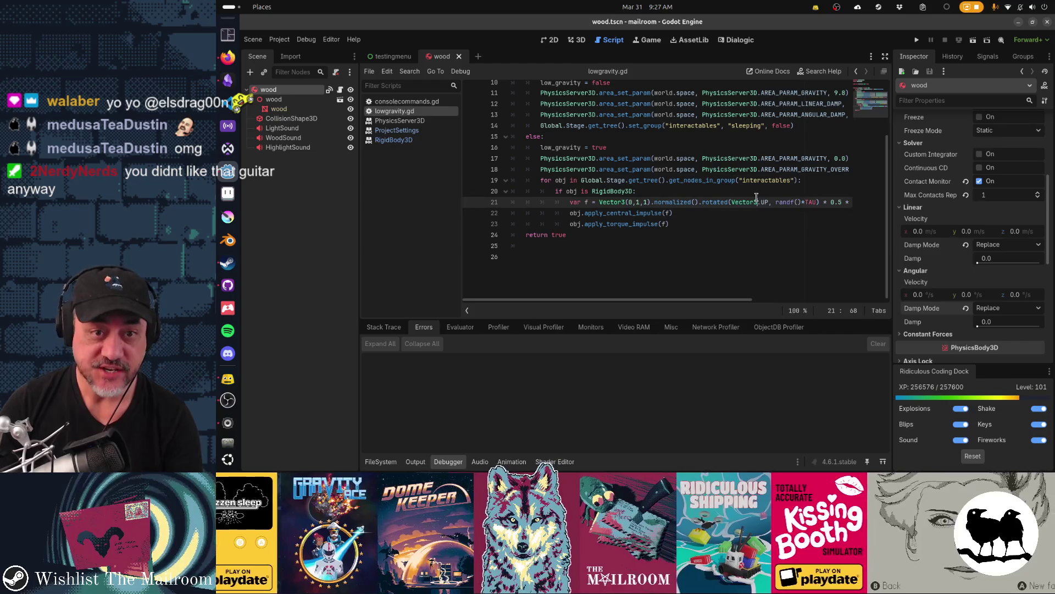
mouse_move(756, 199)
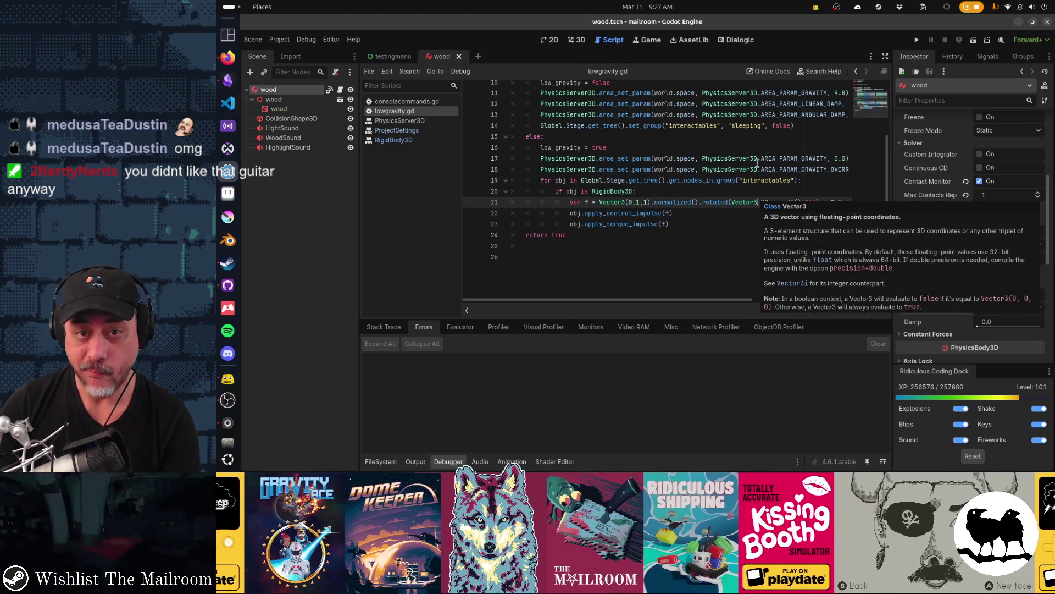
left_click(744, 103)
key("shift+Down")
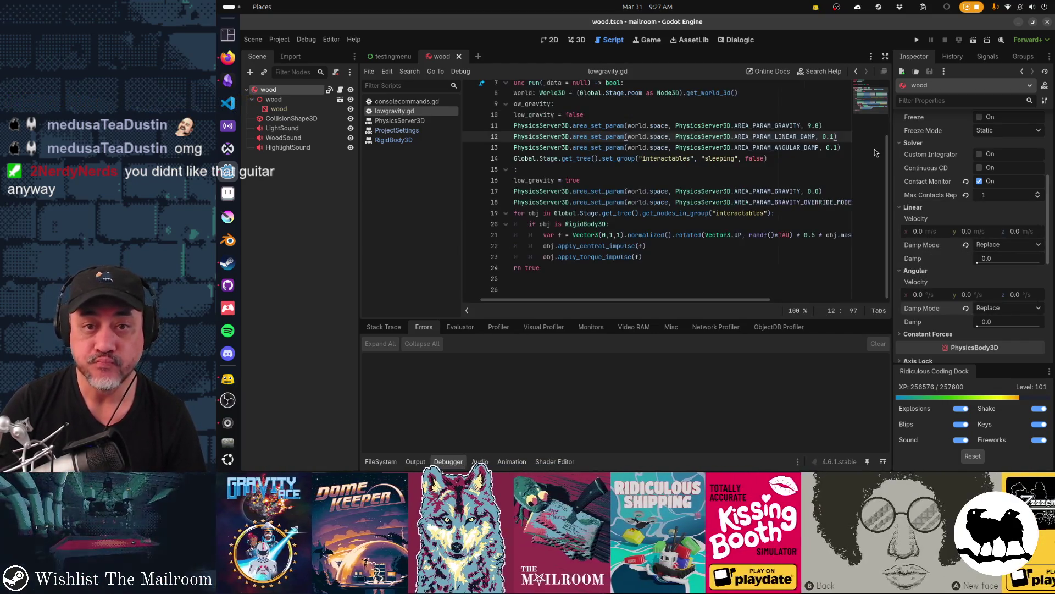
key("ctrl+shift+k")
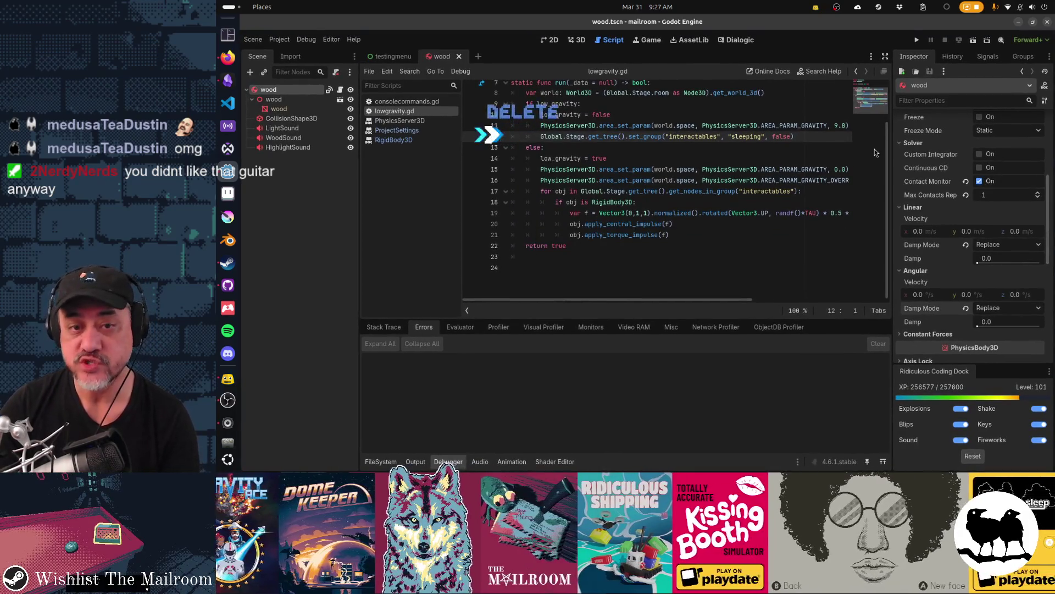
key("F5")
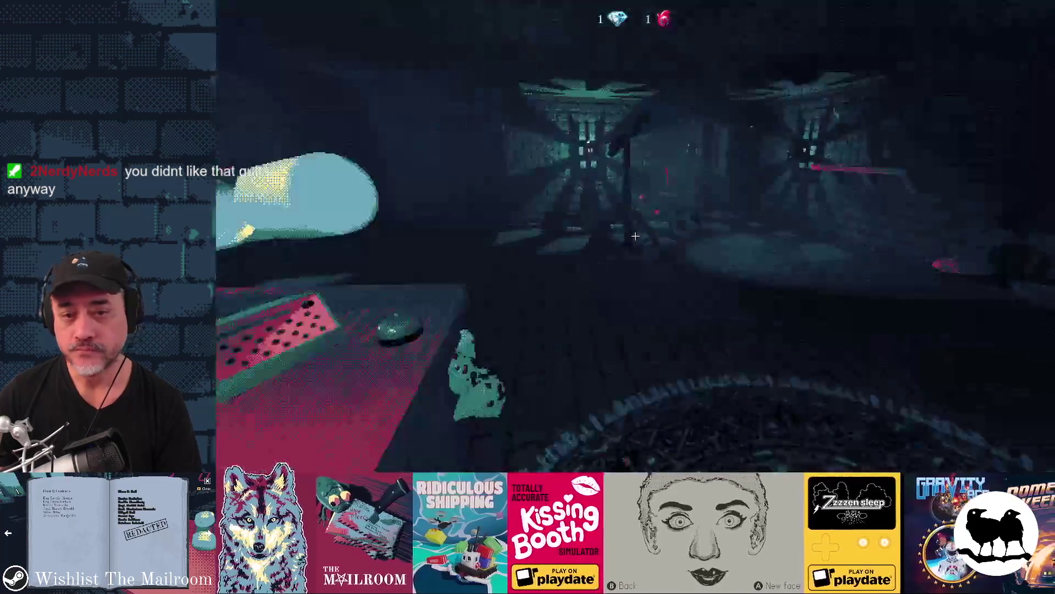
- Grab and drop the ball, then carry the cyan wood piece across the floor and set it down
left_click(635, 236)
left_click(635, 236)
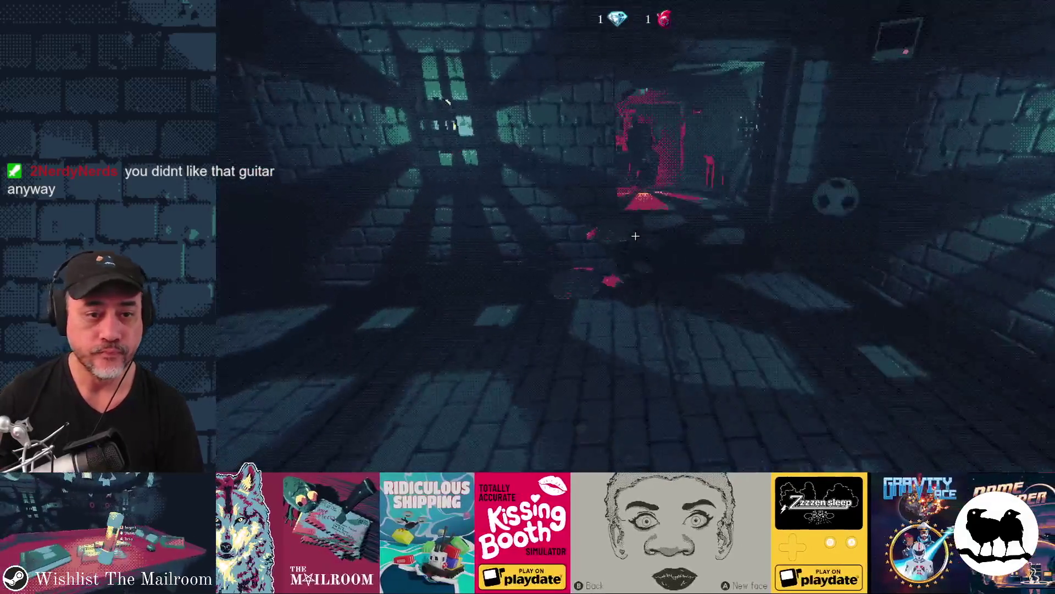
key("w")
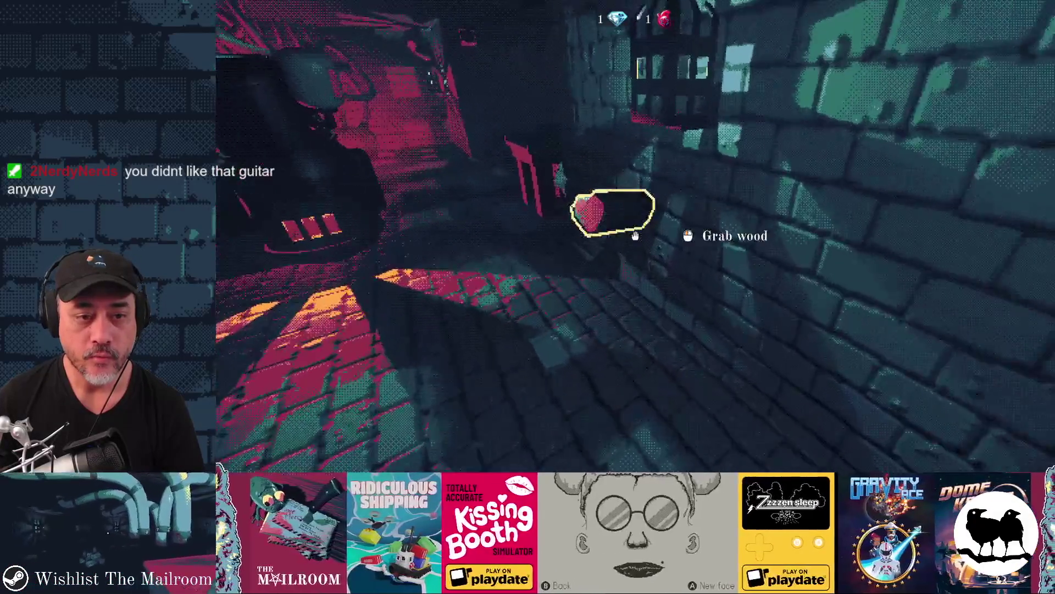
left_click(636, 236)
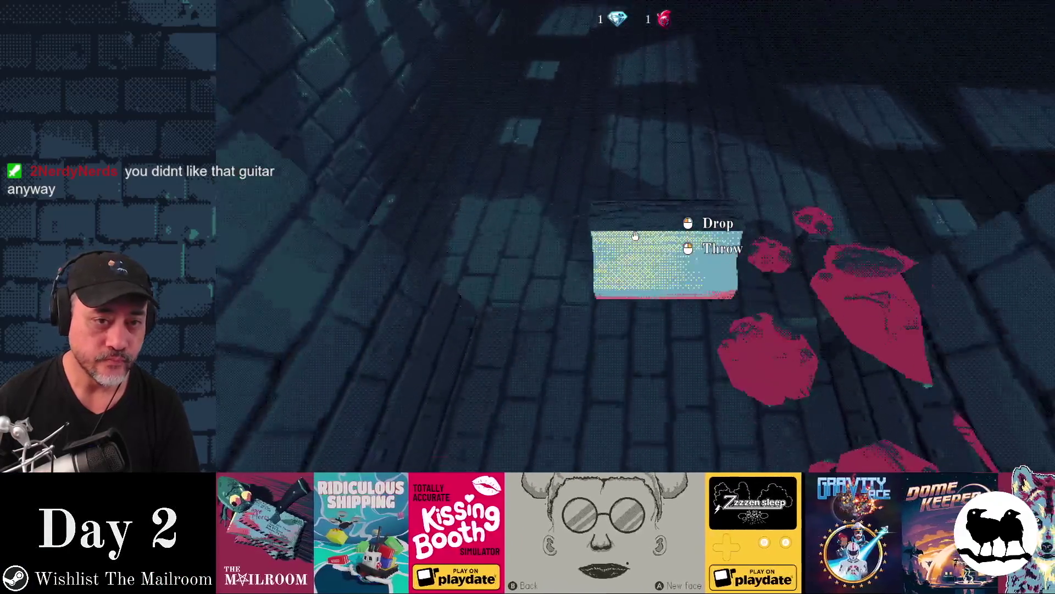
key("w")
left_click(636, 236)
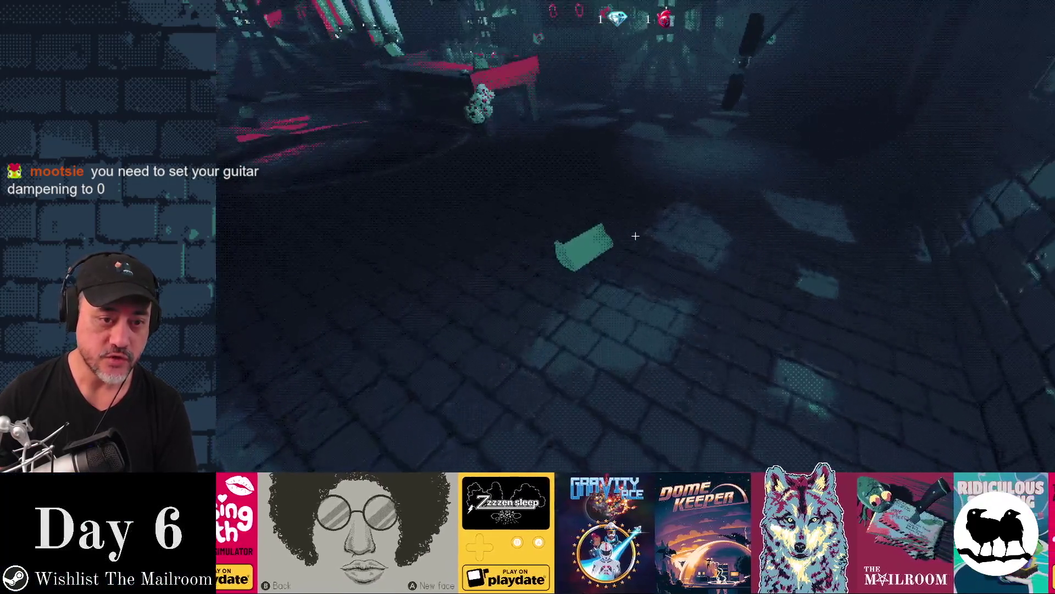
- Pick up the green piece and a wood block, then pause and switch back to Godot
left_click(635, 236)
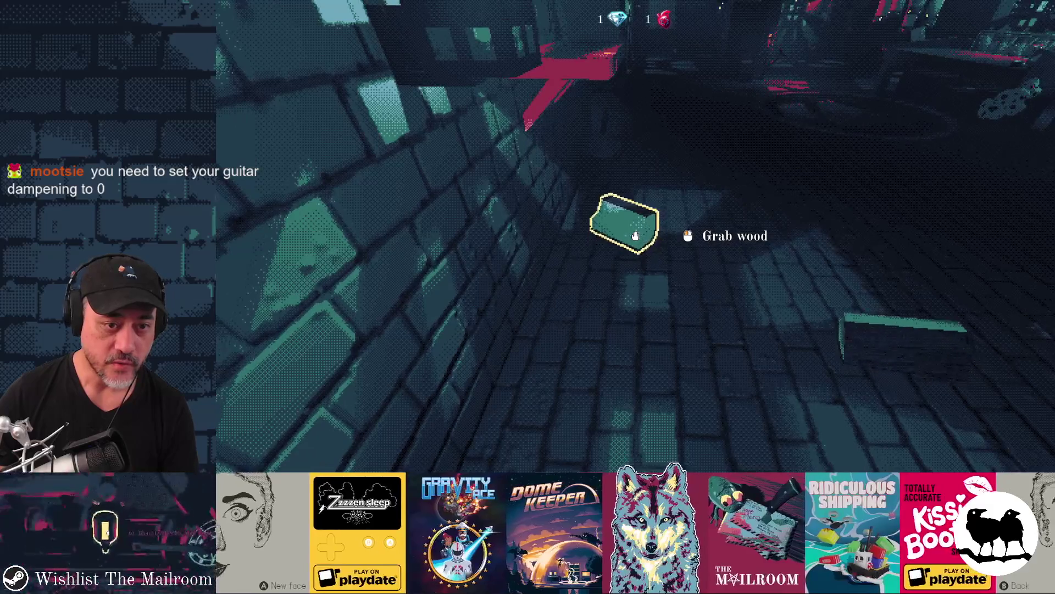
left_click(635, 236)
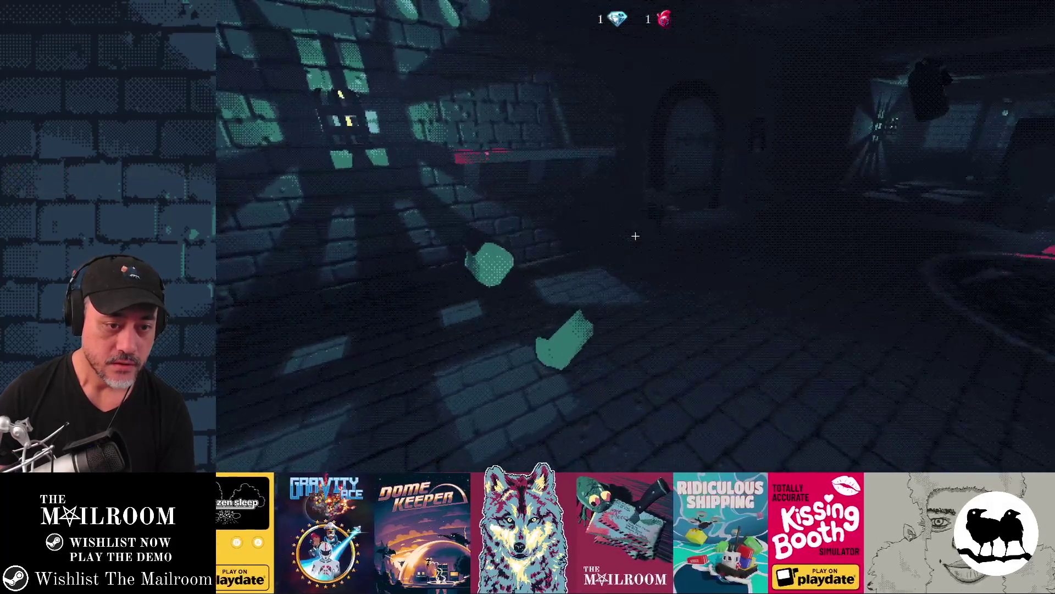
key("Escape")
key("alt+Tab")
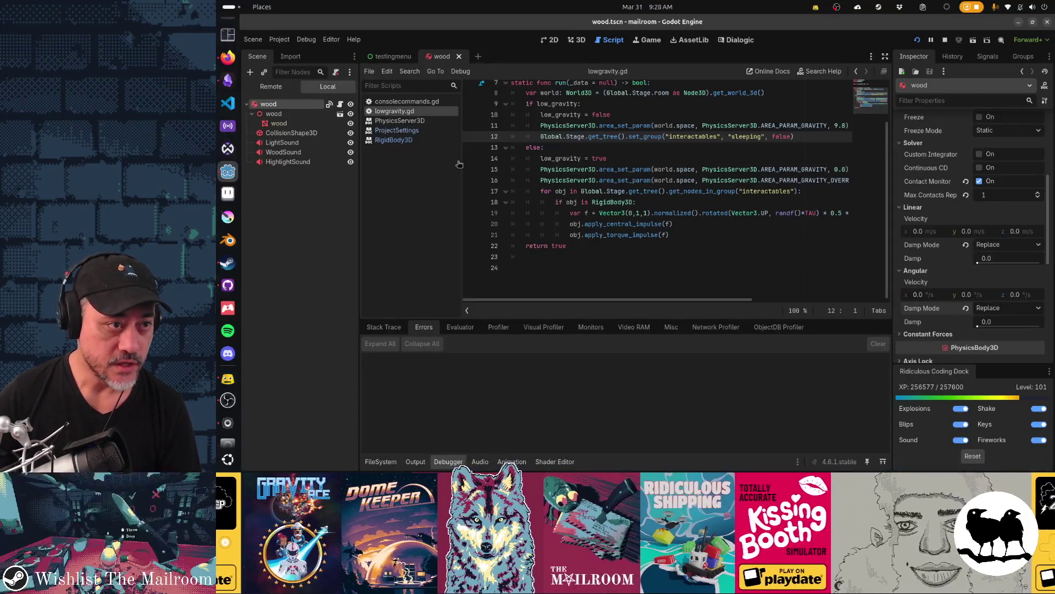
- Expand the Remote tree Main > SubViewportContainer > SubViewport > room, then return to the game
left_click(269, 86)
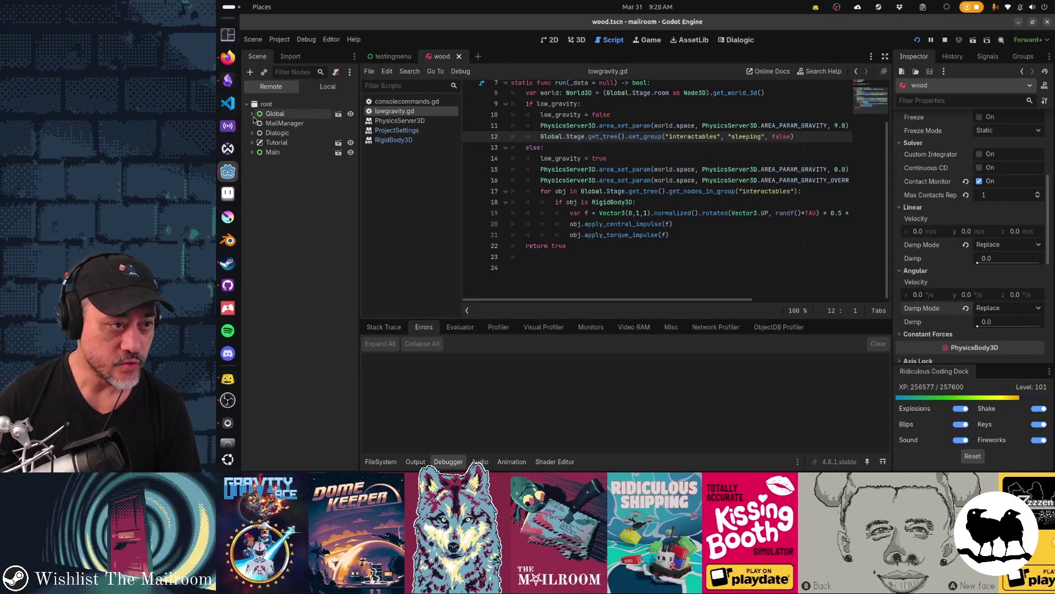
left_click(252, 152)
left_click(258, 161)
left_click(262, 171)
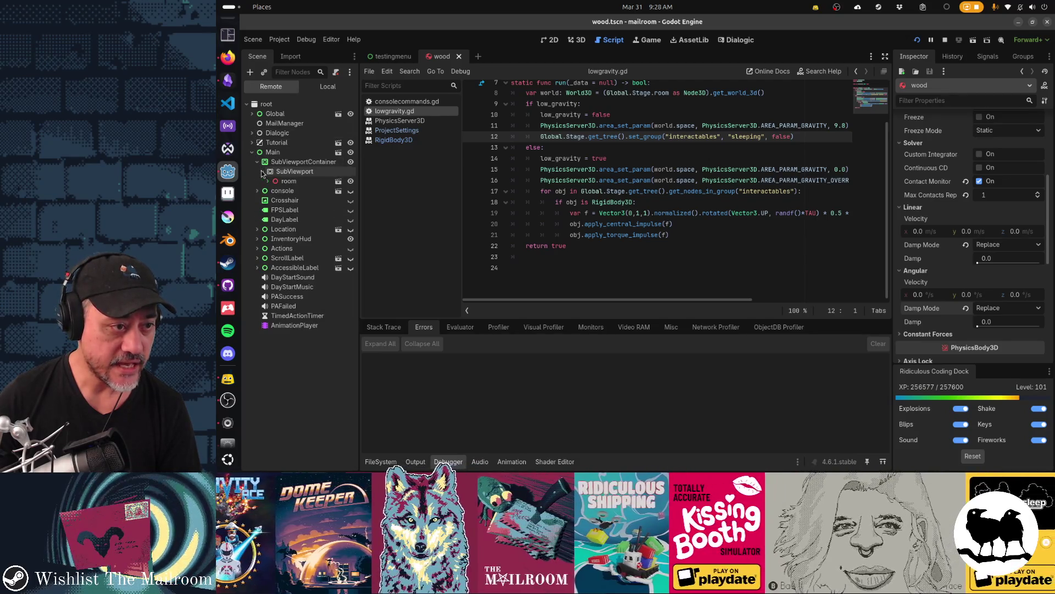
left_click(269, 181)
scroll(307, 263, "down", 5)
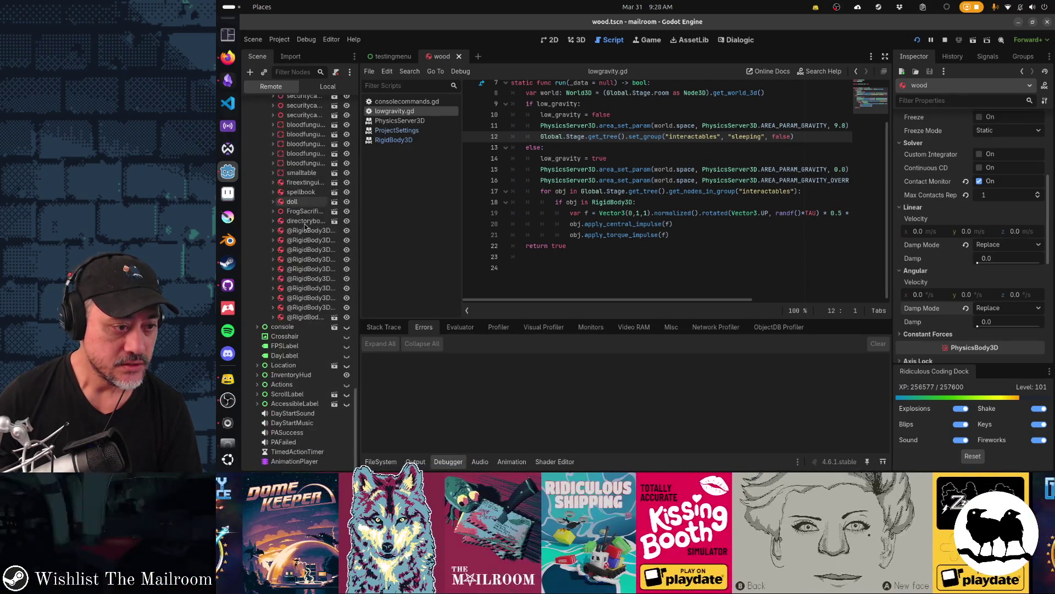
key("alt+Tab")
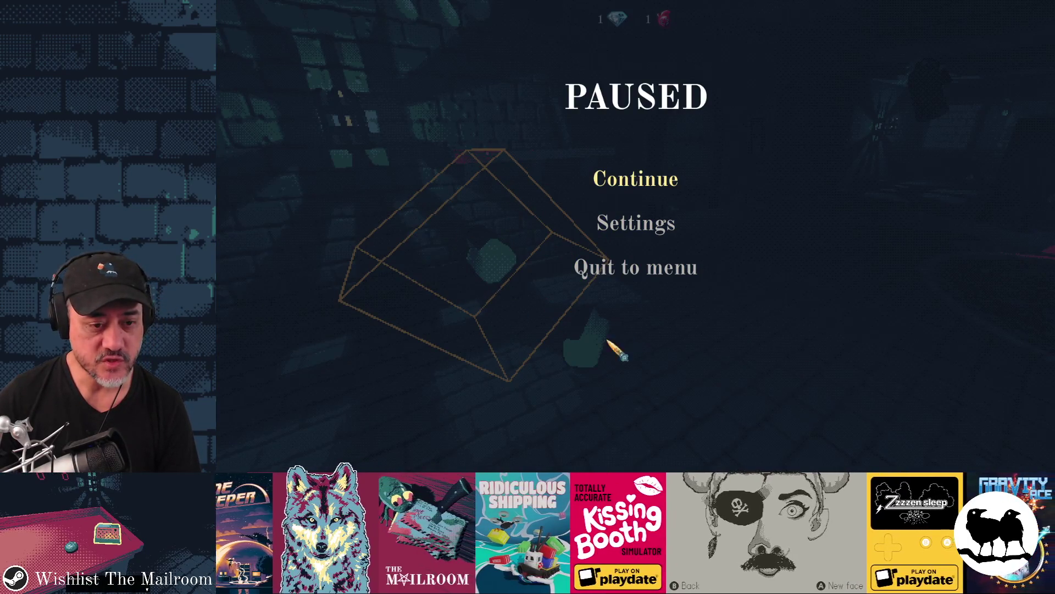
- Resume the game and drop the small and light-blue wood pieces onto the floor
left_click(643, 186)
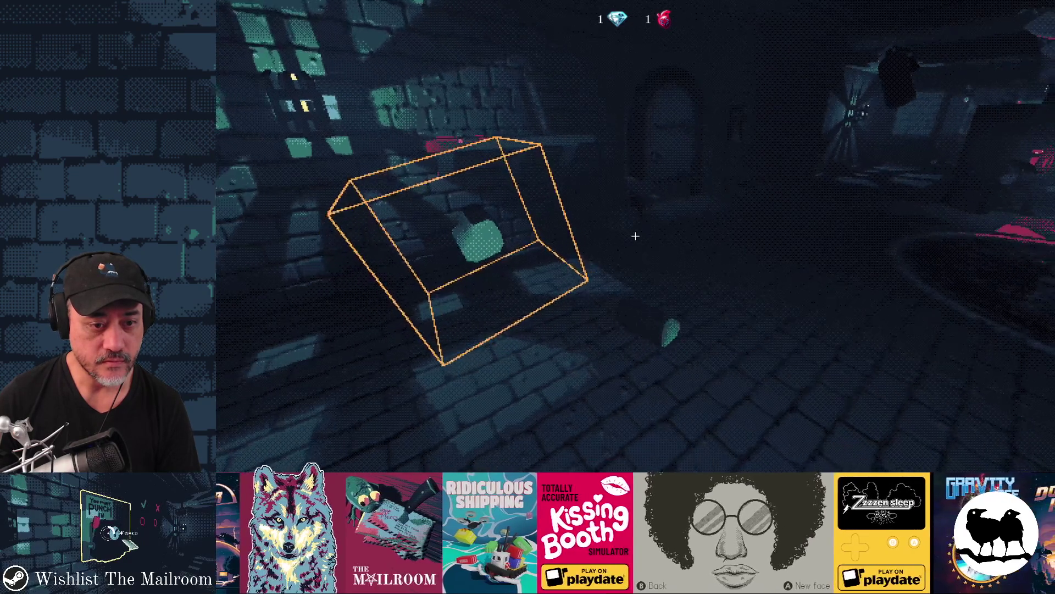
left_click(635, 236)
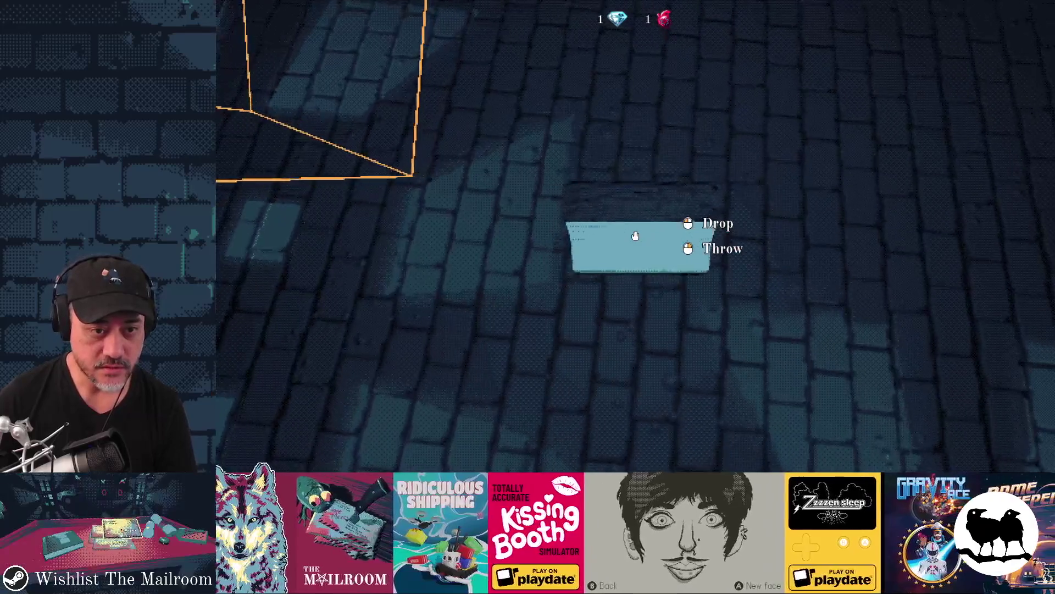
left_click(635, 235)
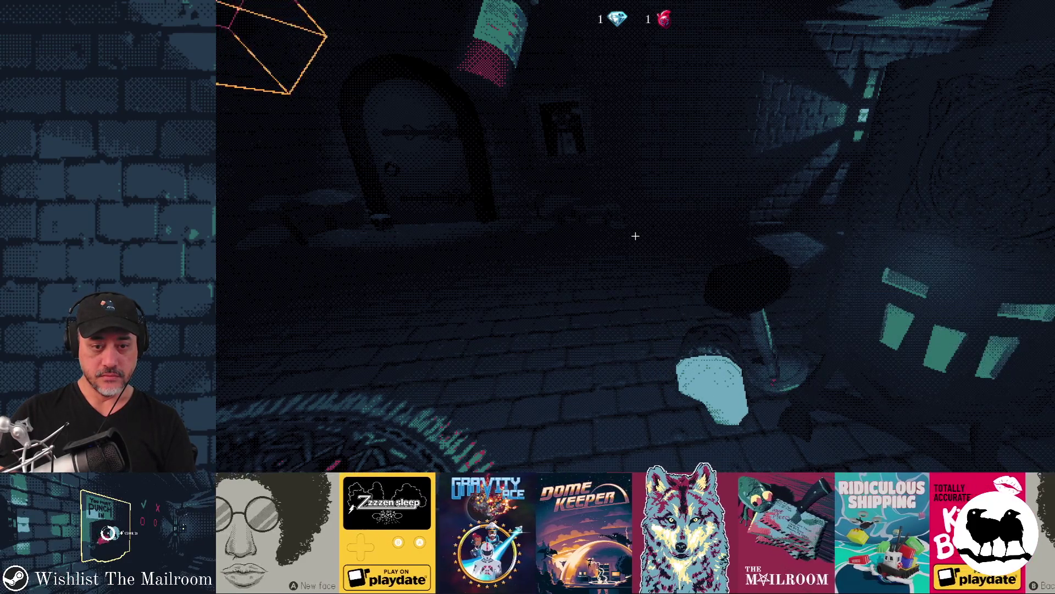
left_click(635, 236)
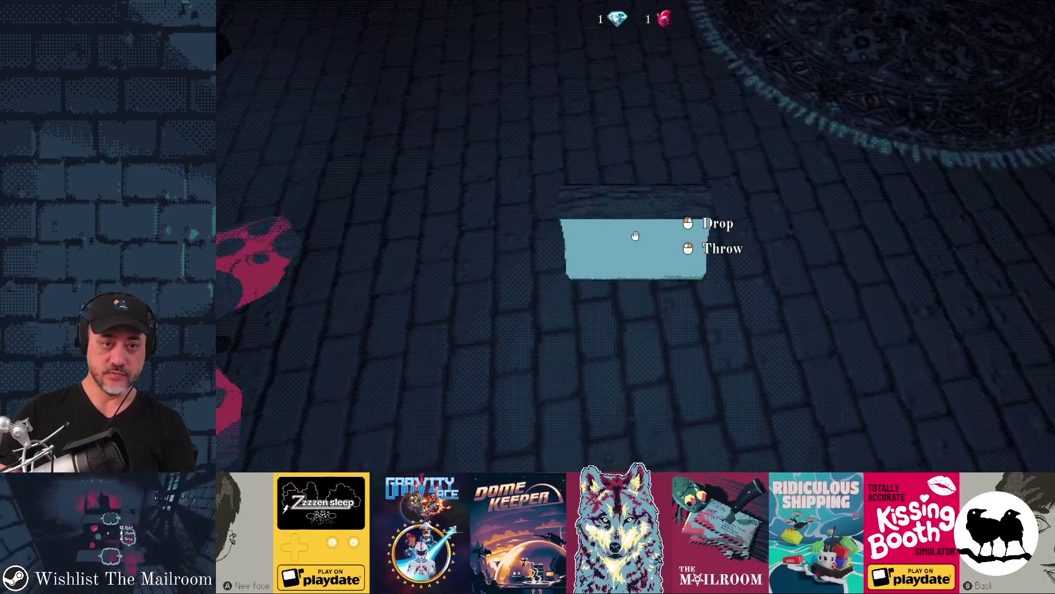
left_click(635, 235)
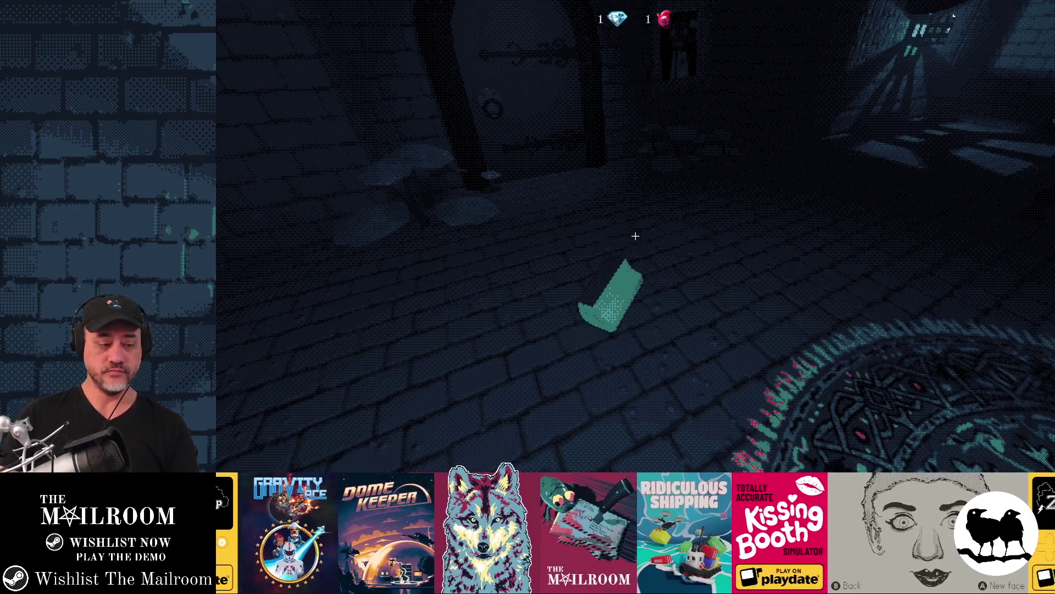
left_click(635, 236)
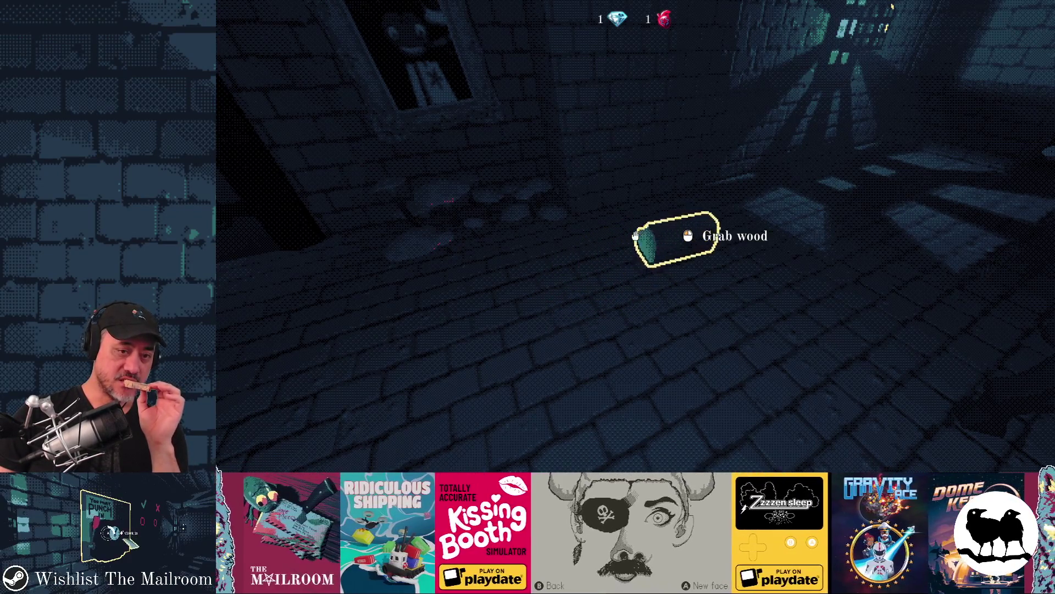
- Carry a wood piece toward the furnace, drop it, then pick it up and throw it
left_click(636, 235)
left_click(636, 235)
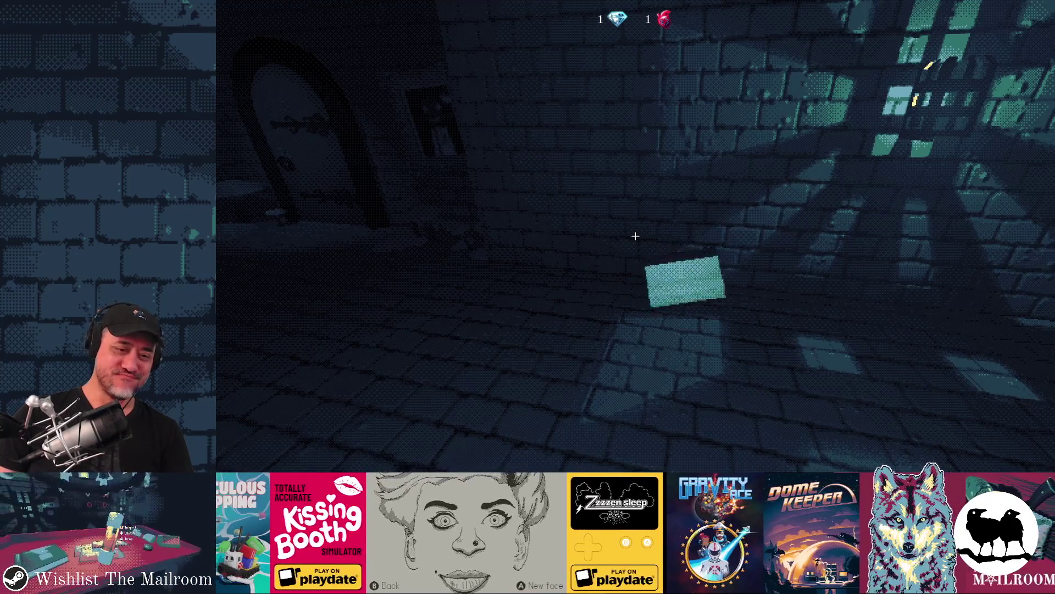
left_click(635, 235)
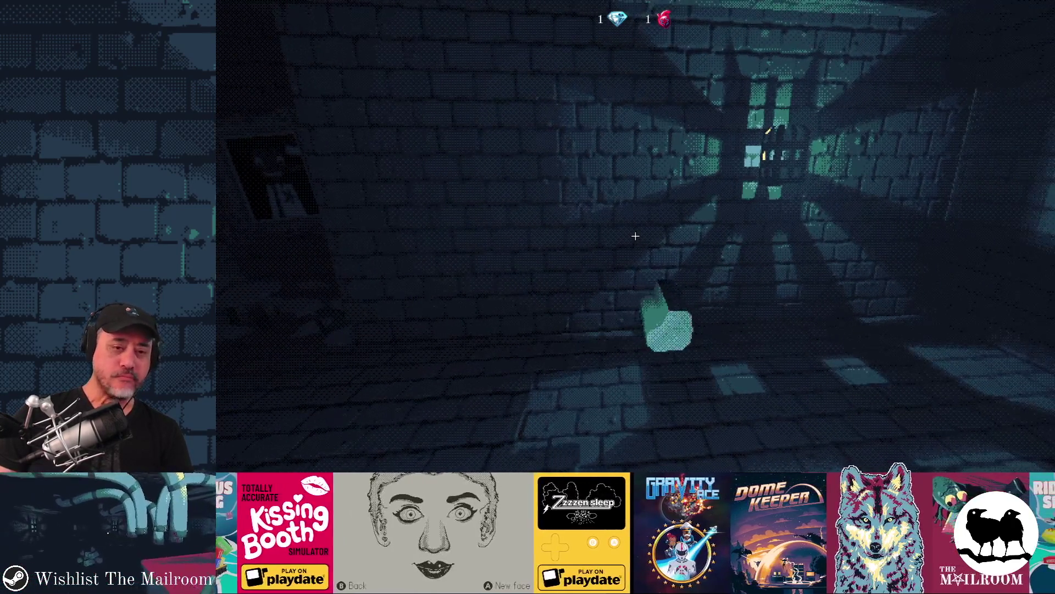
left_click(635, 235)
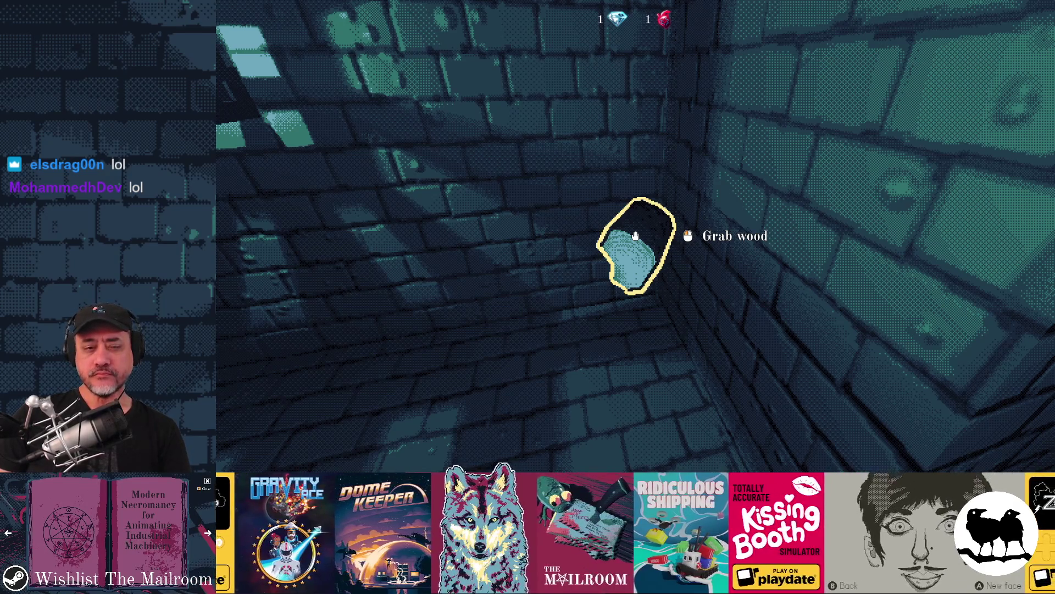
- Pick up and drop the wood piece by the wall, then return to the editor
left_click(636, 235)
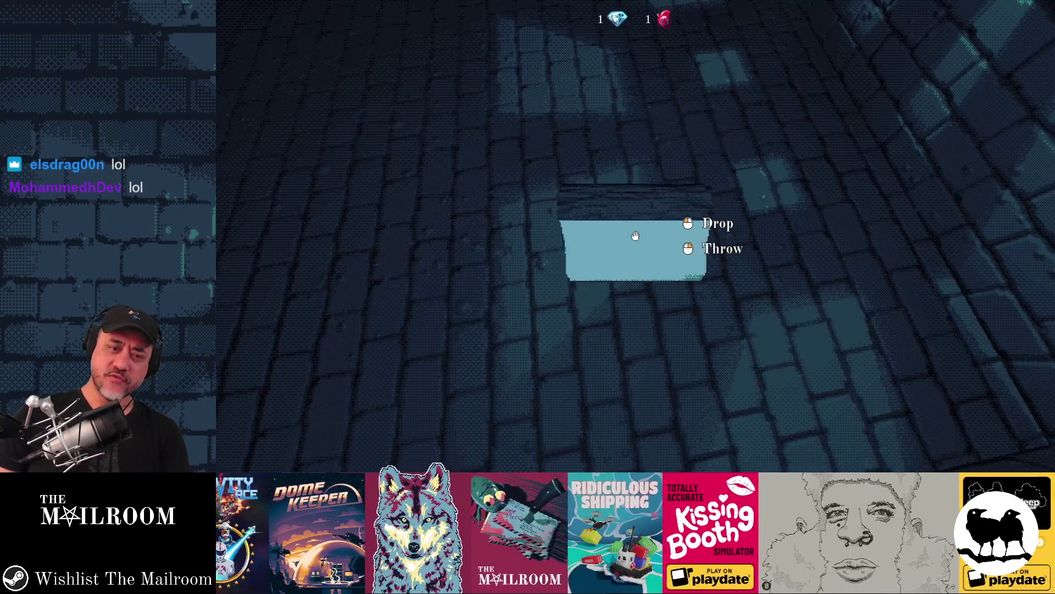
left_click(635, 235)
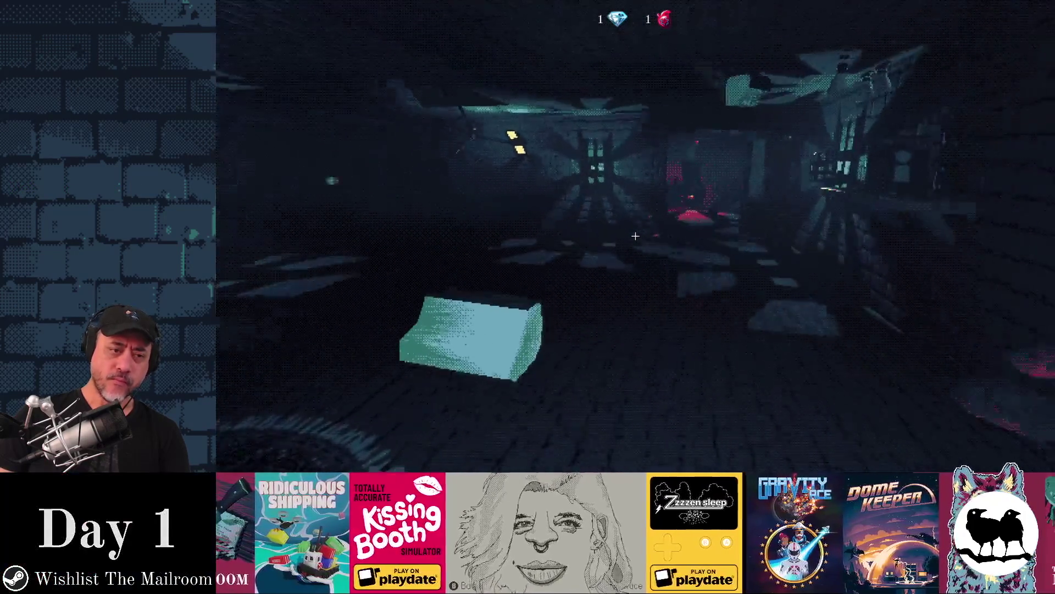
left_click(635, 235)
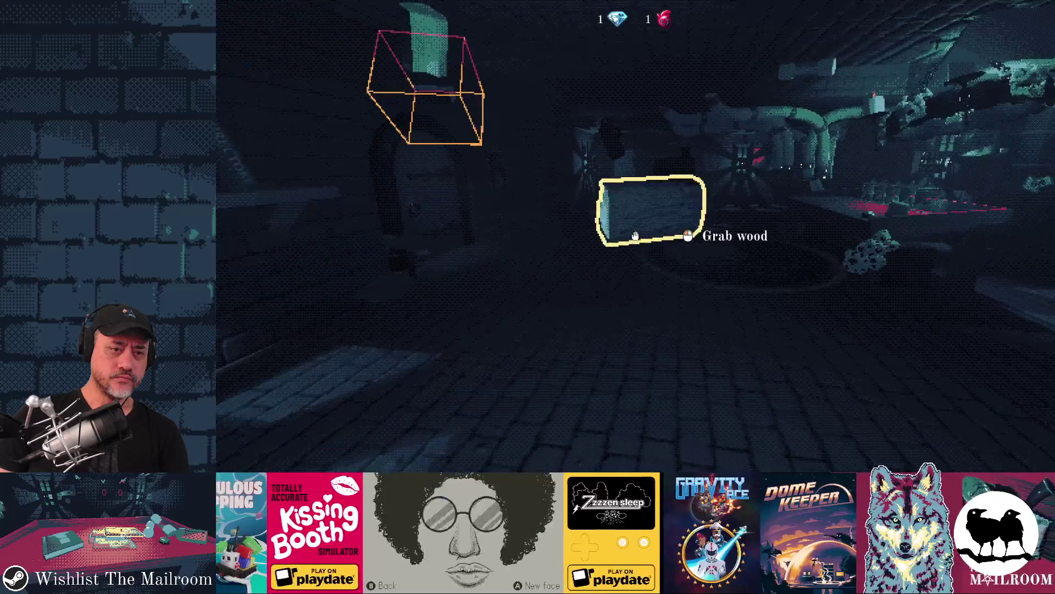
left_click(636, 235)
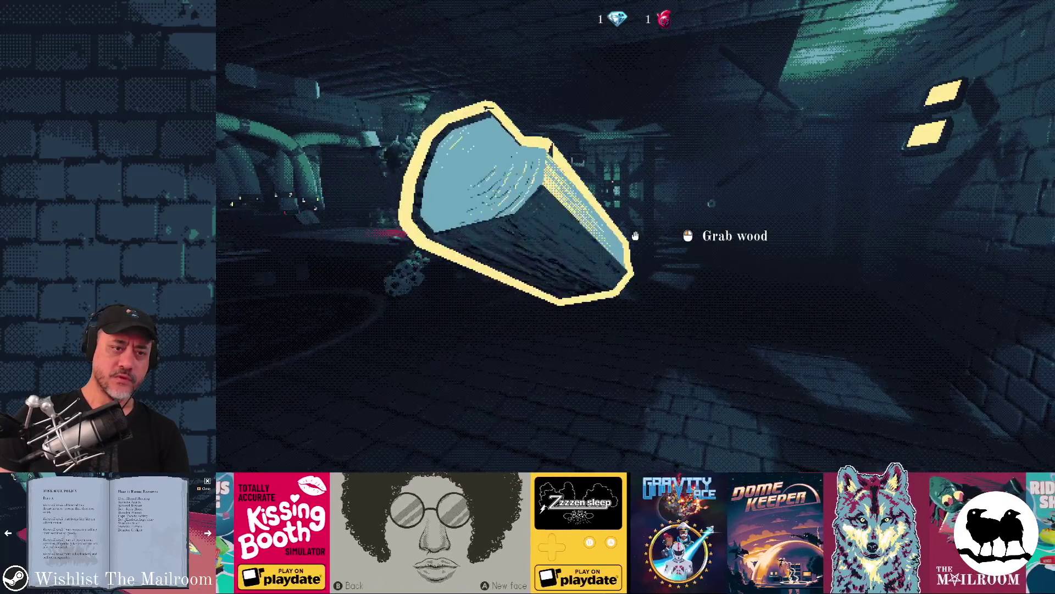
key("alt+Tab")
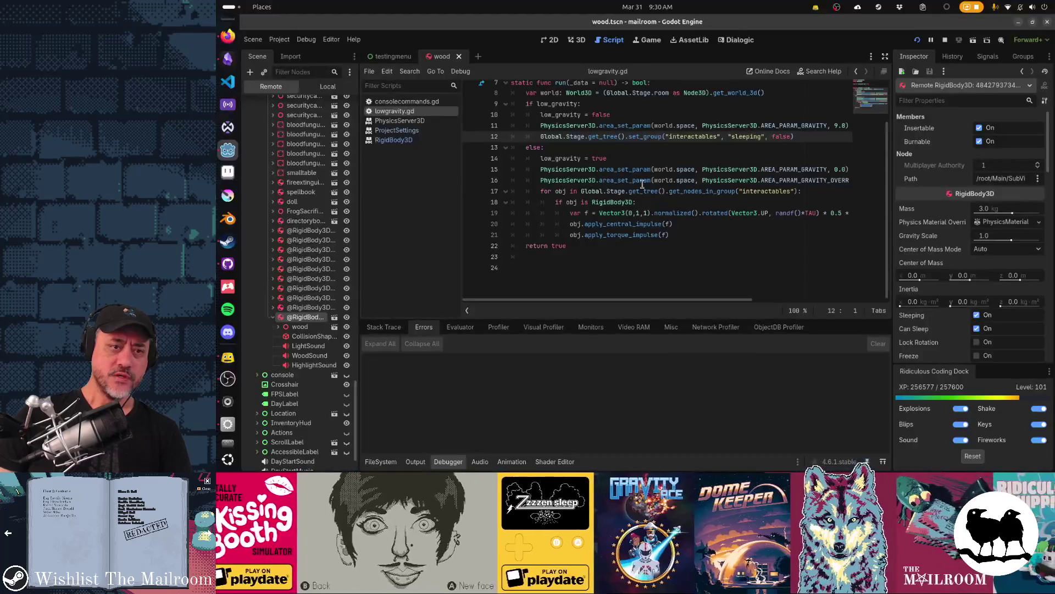
- Resume the paused game and grab the wood block, then drop it on the floor
key("alt+Tab")
left_click(640, 186)
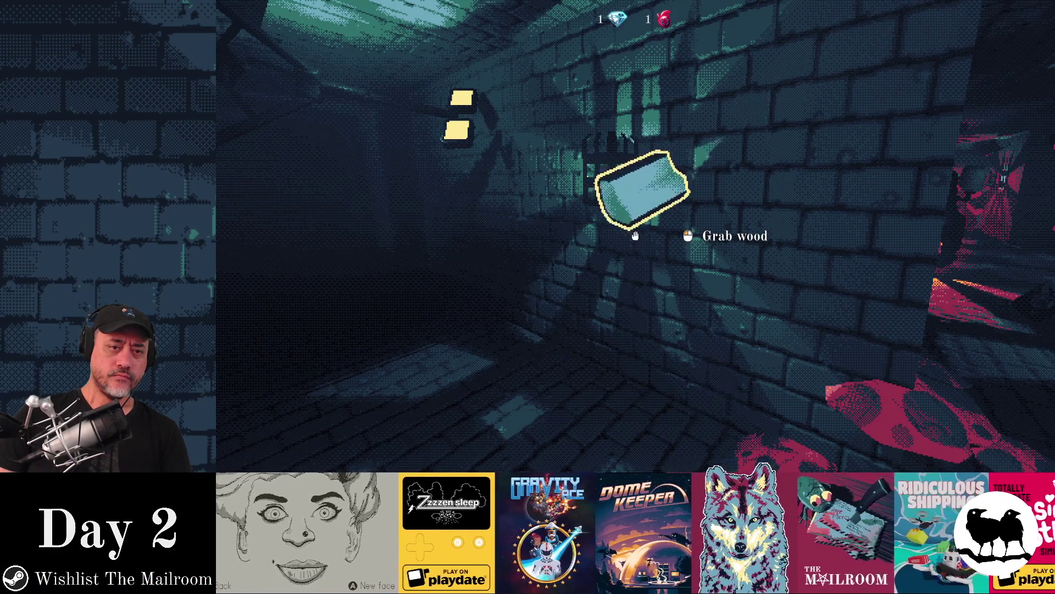
left_click(635, 236)
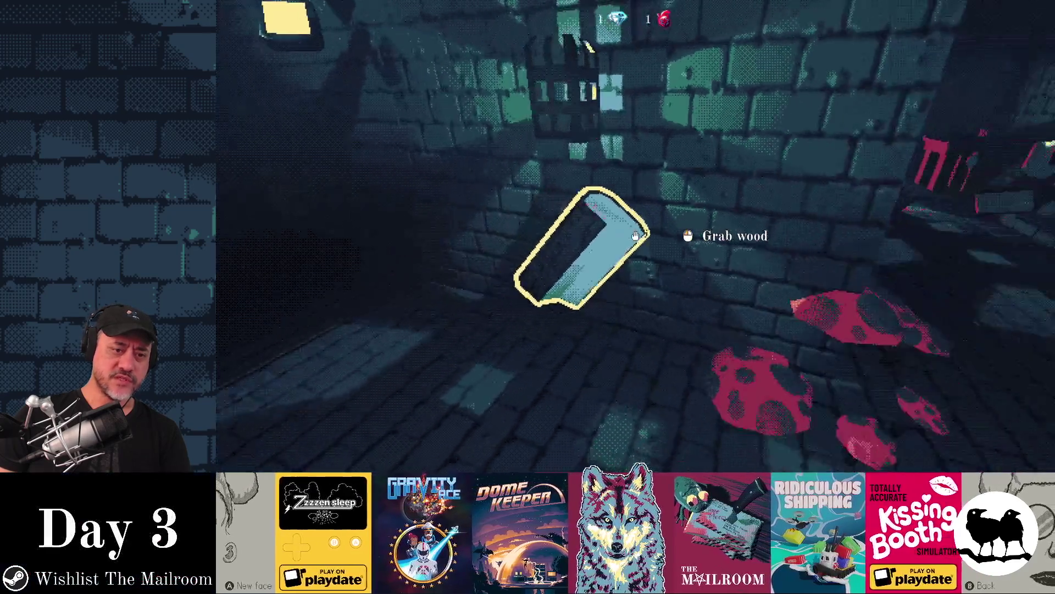
left_click(635, 236)
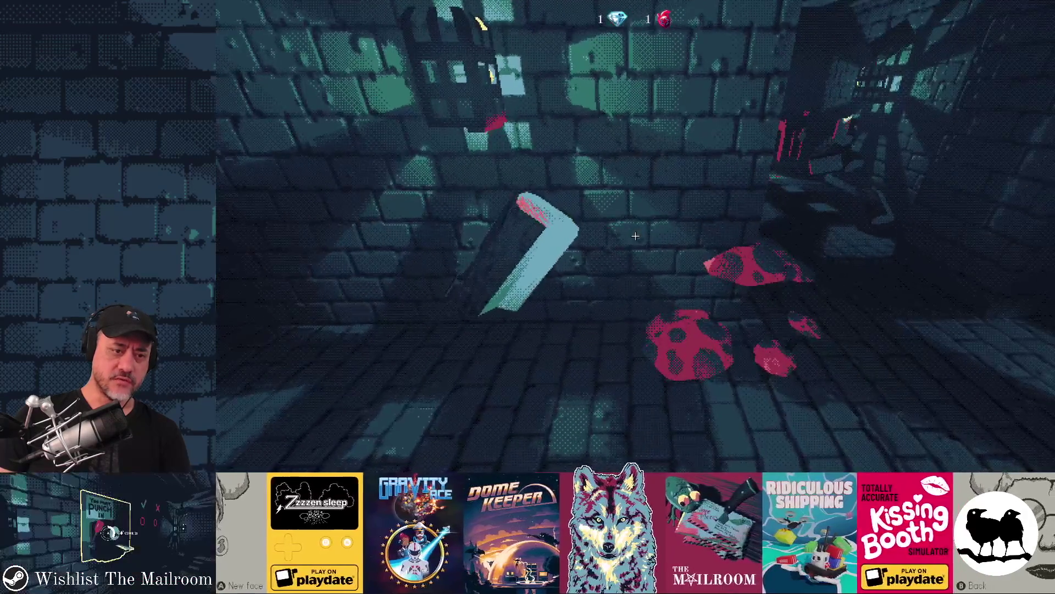
left_click(635, 236)
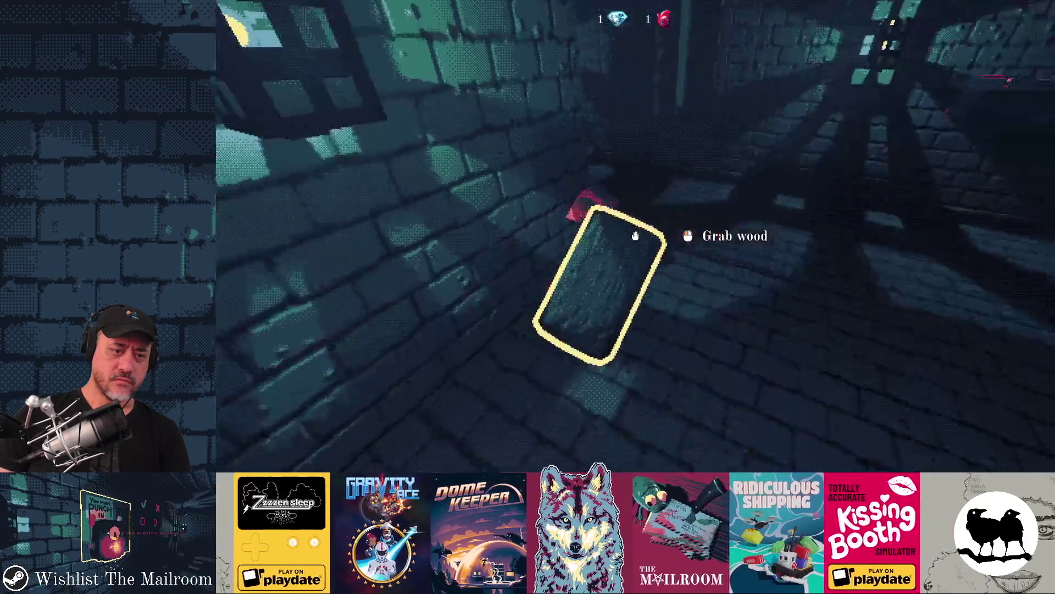
- Pick the wood block up and drop it twice more, then return to the editor
left_click(634, 236)
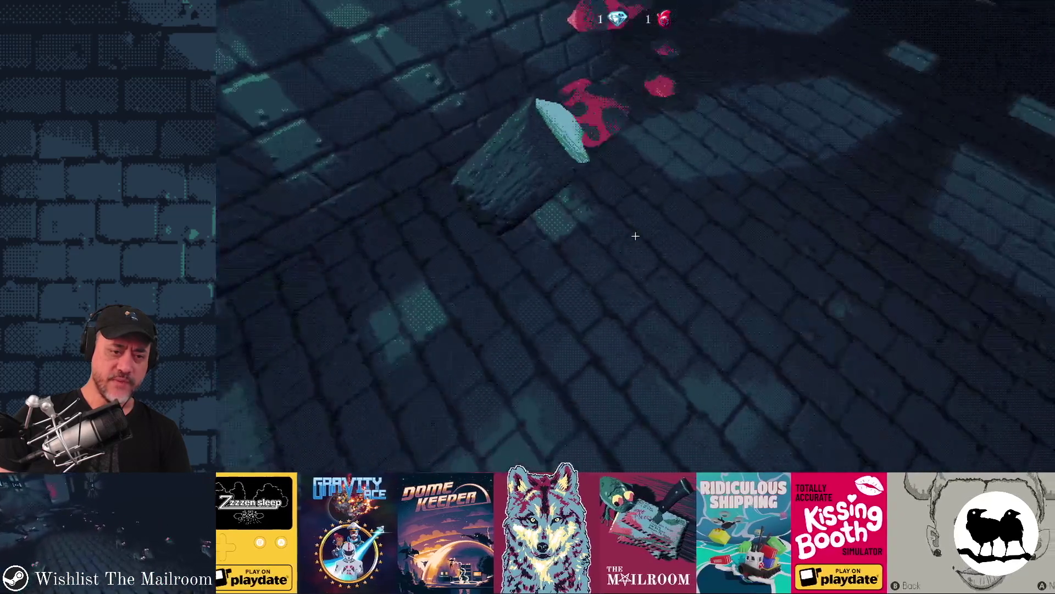
left_click(635, 235)
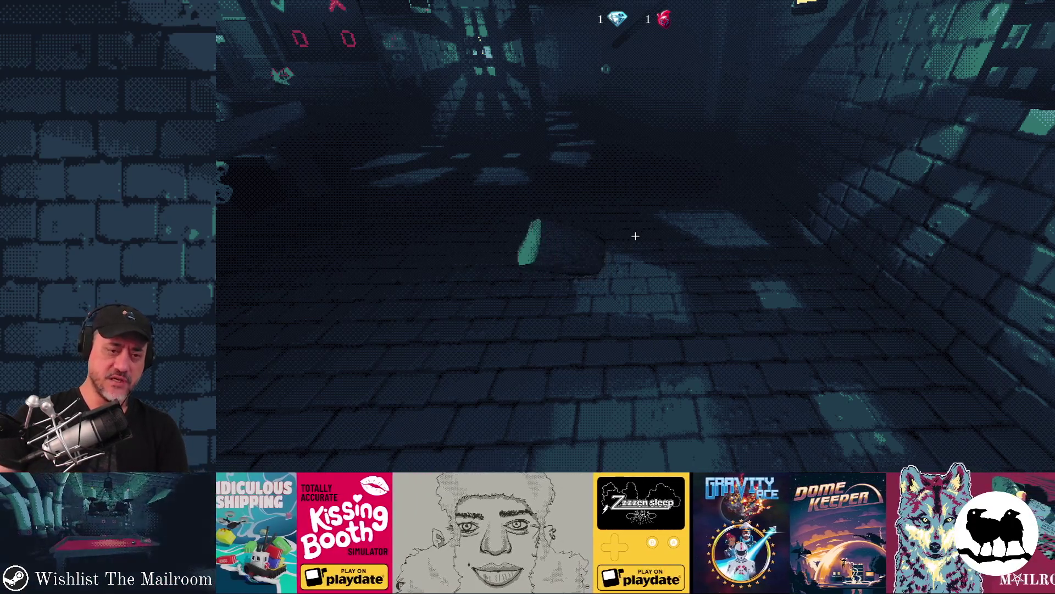
left_click(636, 236)
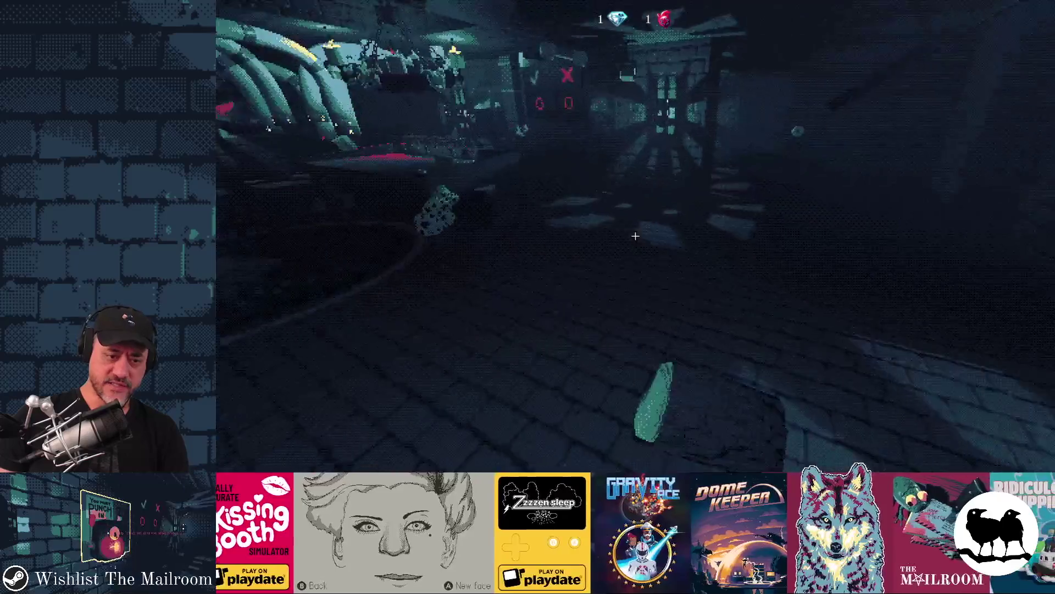
key("alt+Tab")
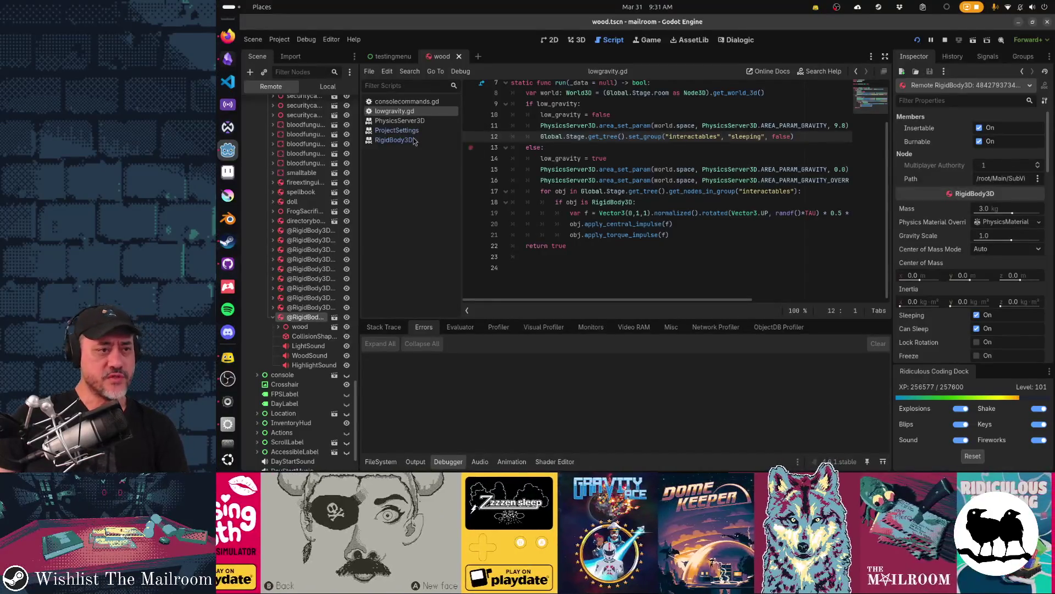
- Filter Project Settings for 'threshold', view Jolt Physics 3D, and enable Advanced Settings
left_click(279, 39)
left_click(305, 55)
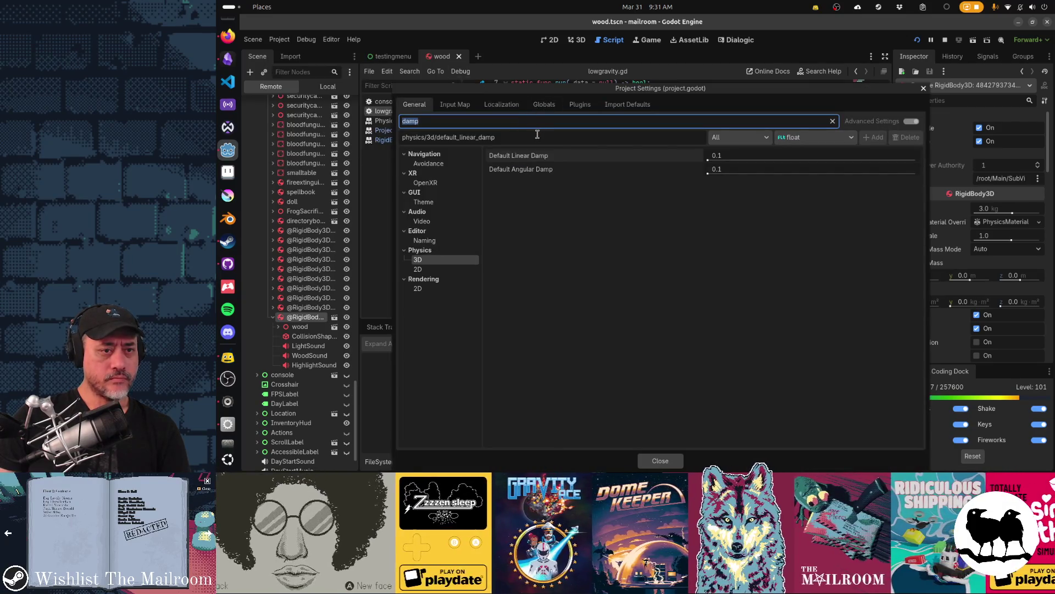
type("thresho")
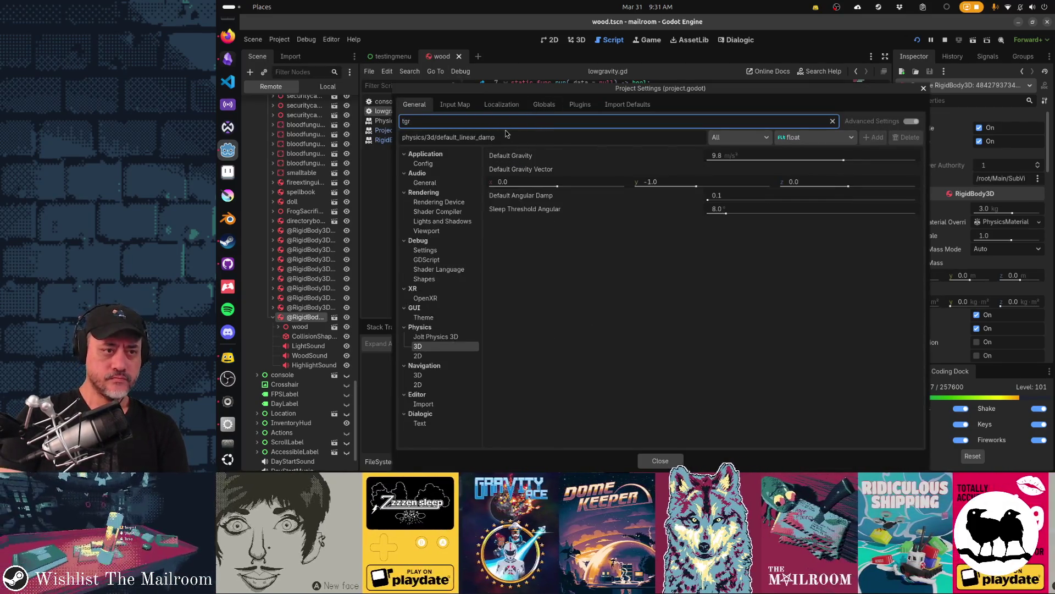
type("ld")
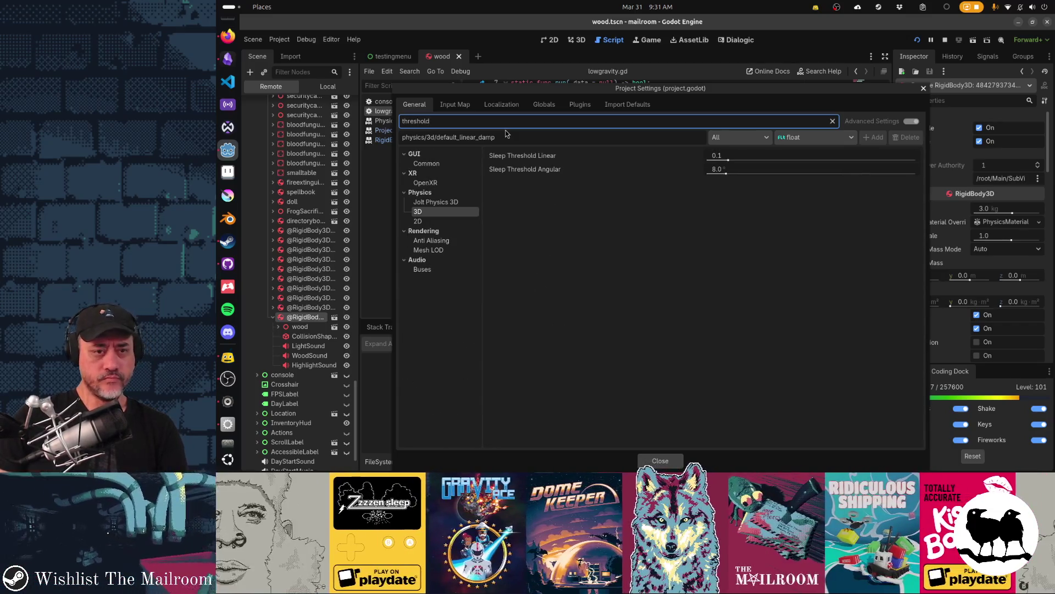
left_click(458, 204)
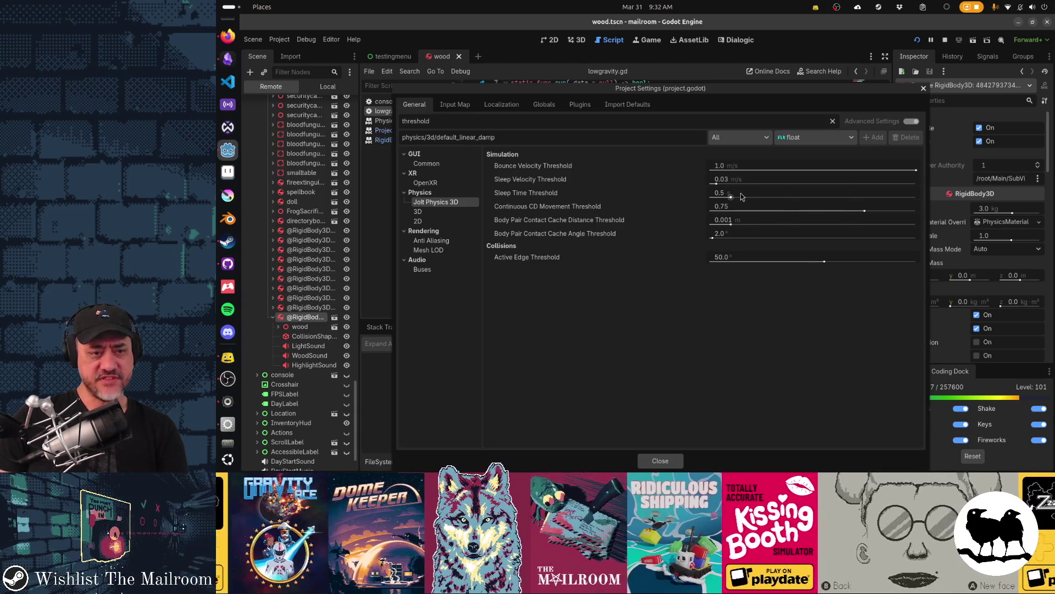
left_click(832, 121)
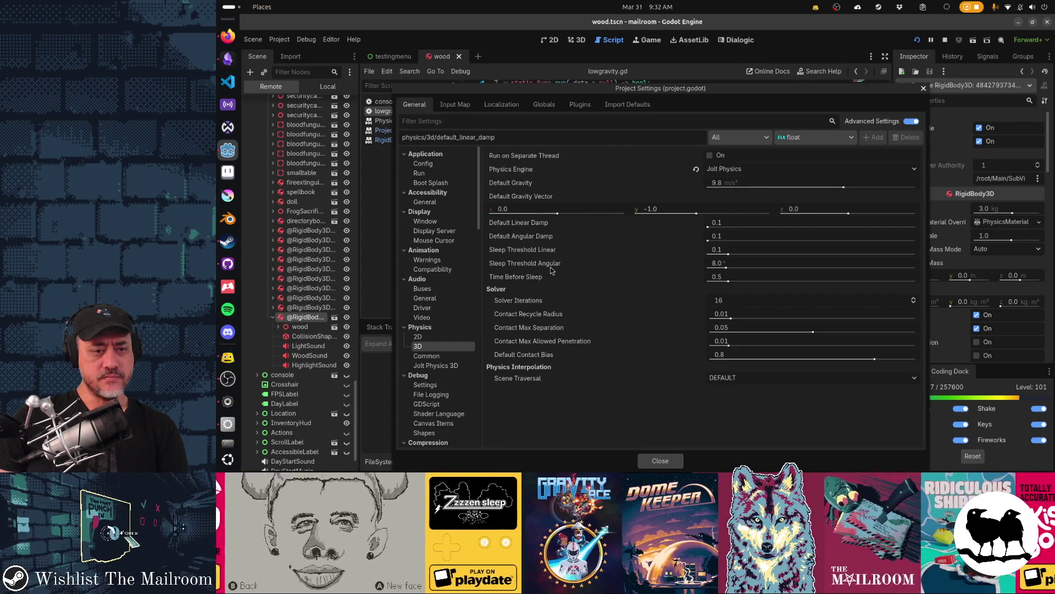
mouse_move(552, 269)
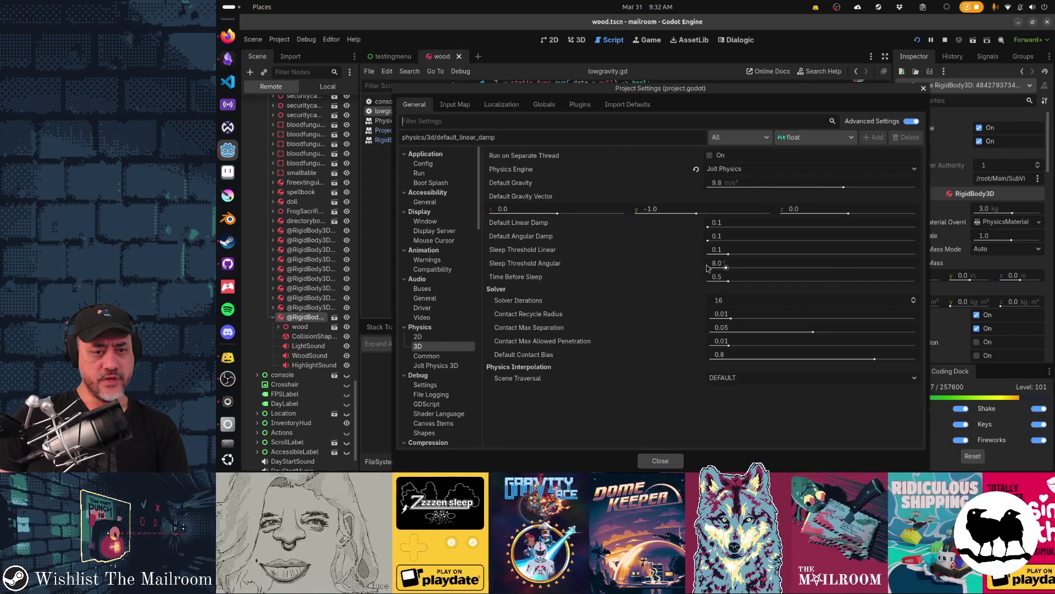
left_click(446, 365)
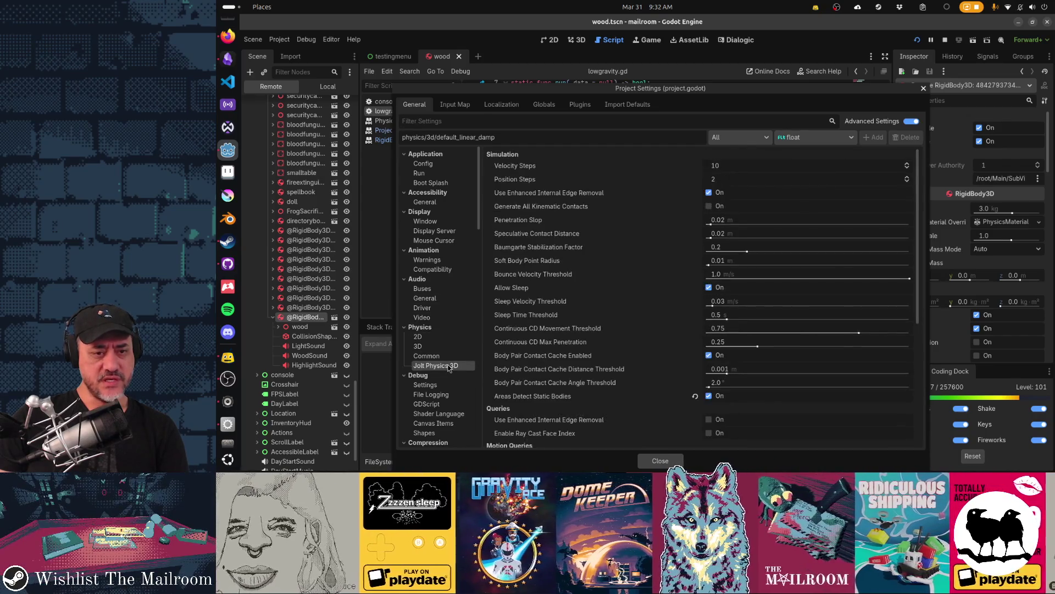
mouse_move(542, 308)
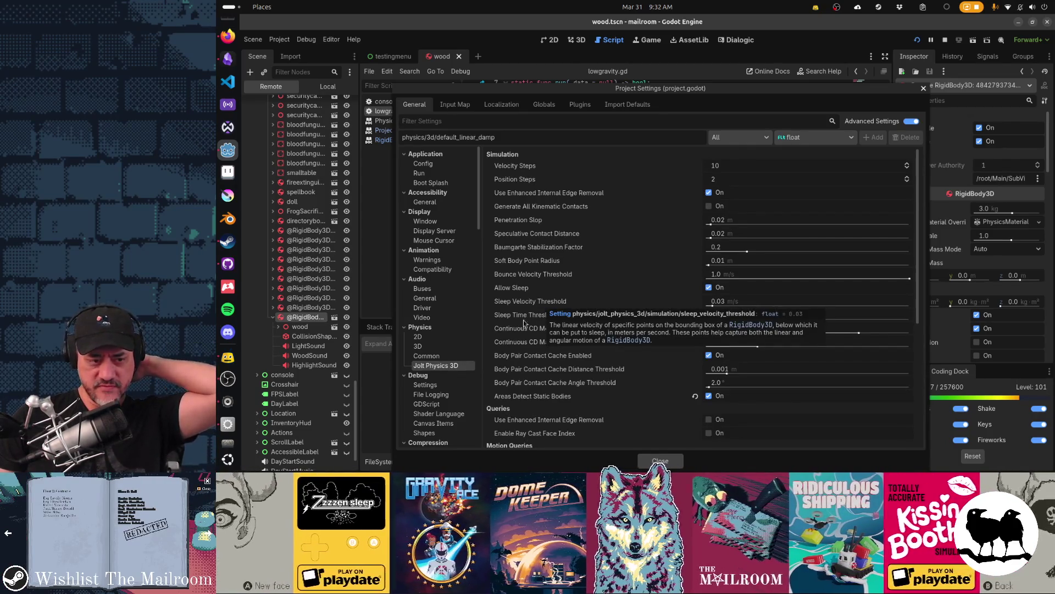
left_click(420, 345)
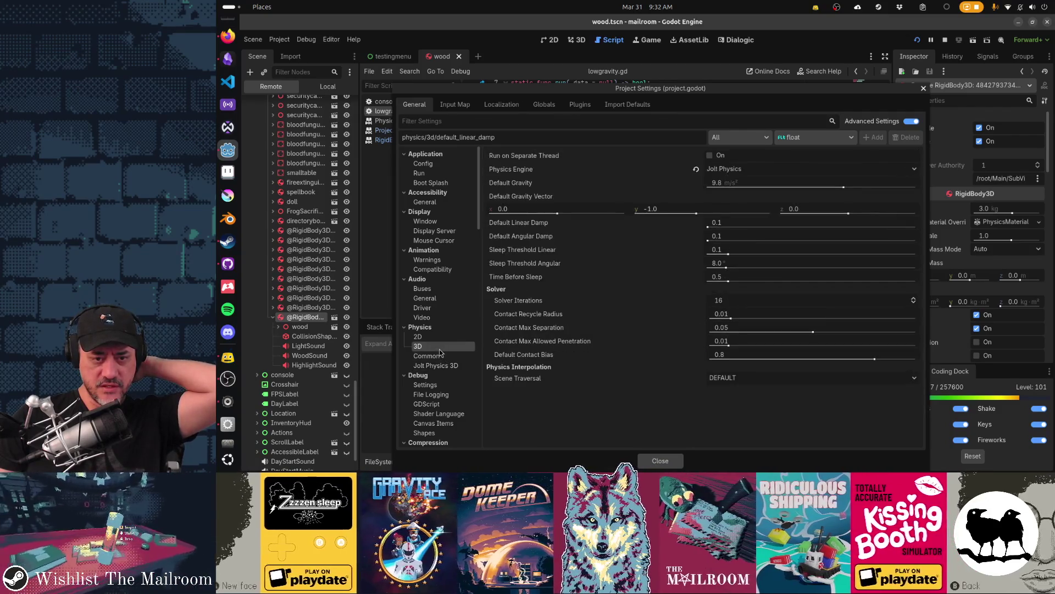
mouse_move(524, 277)
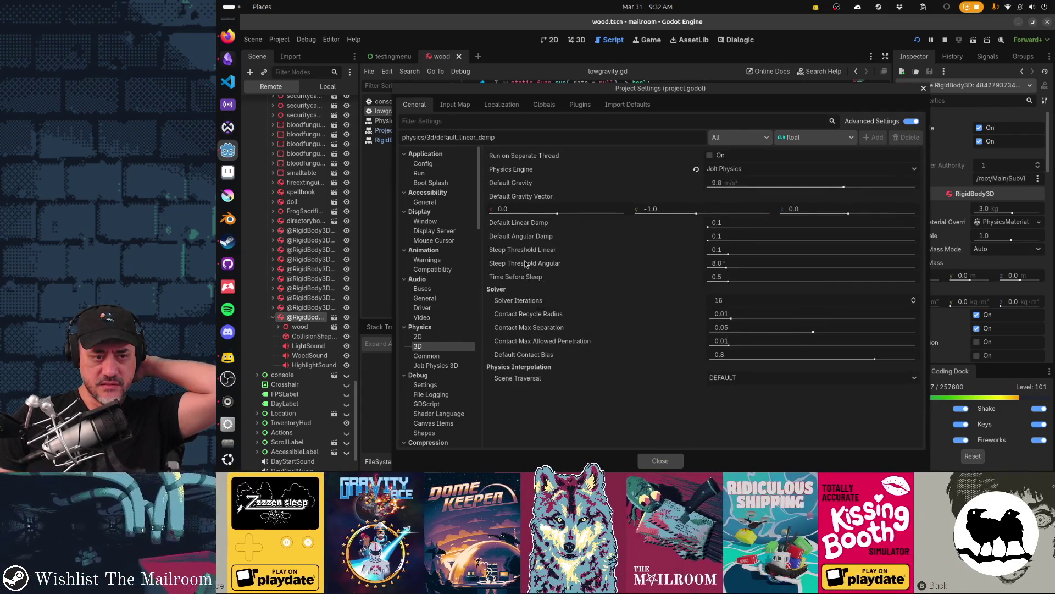
mouse_move(528, 255)
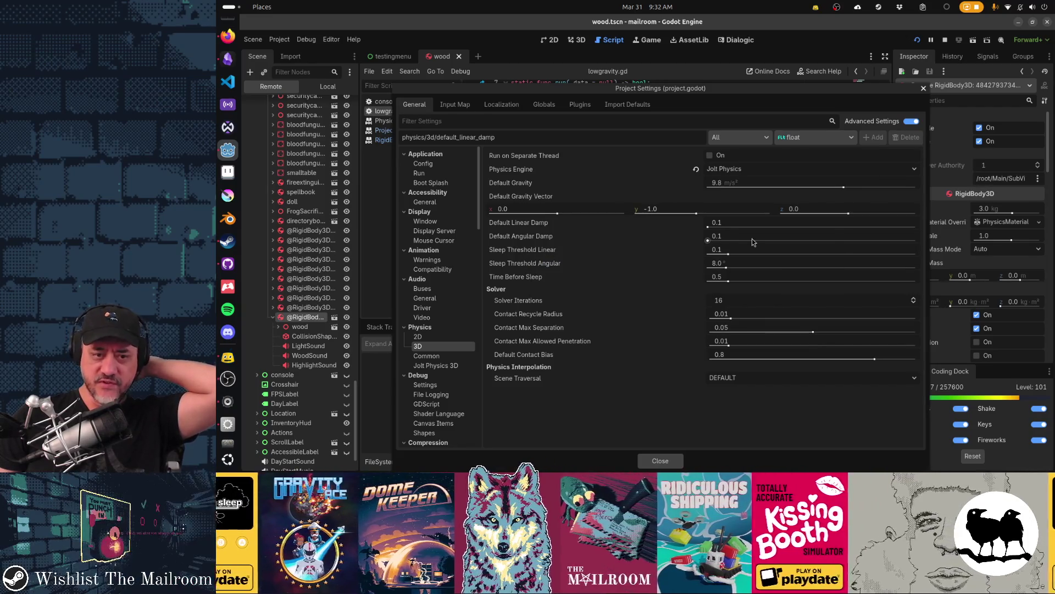
left_click(459, 366)
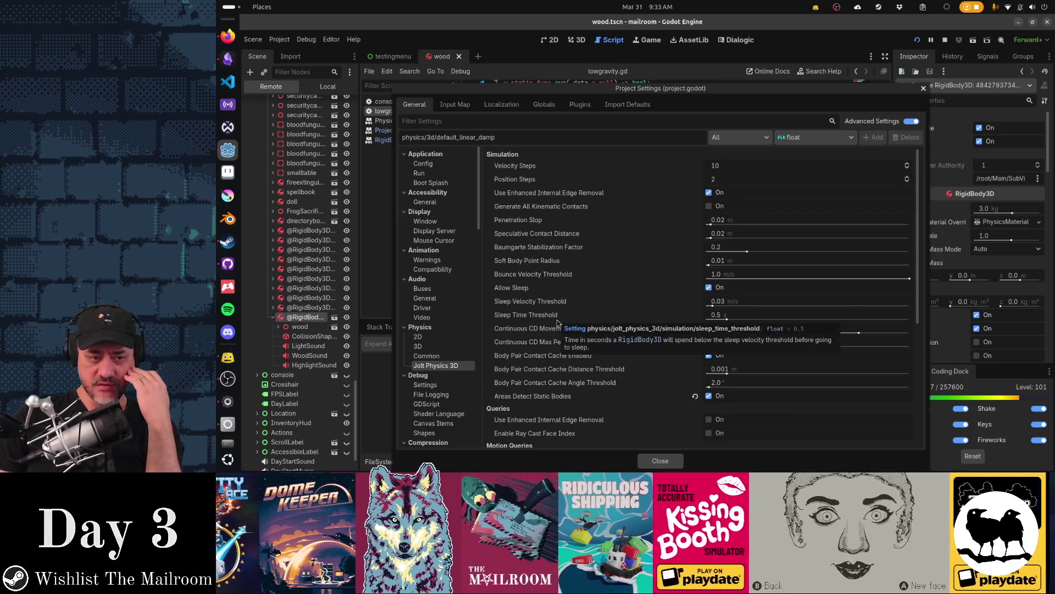
left_click(450, 356)
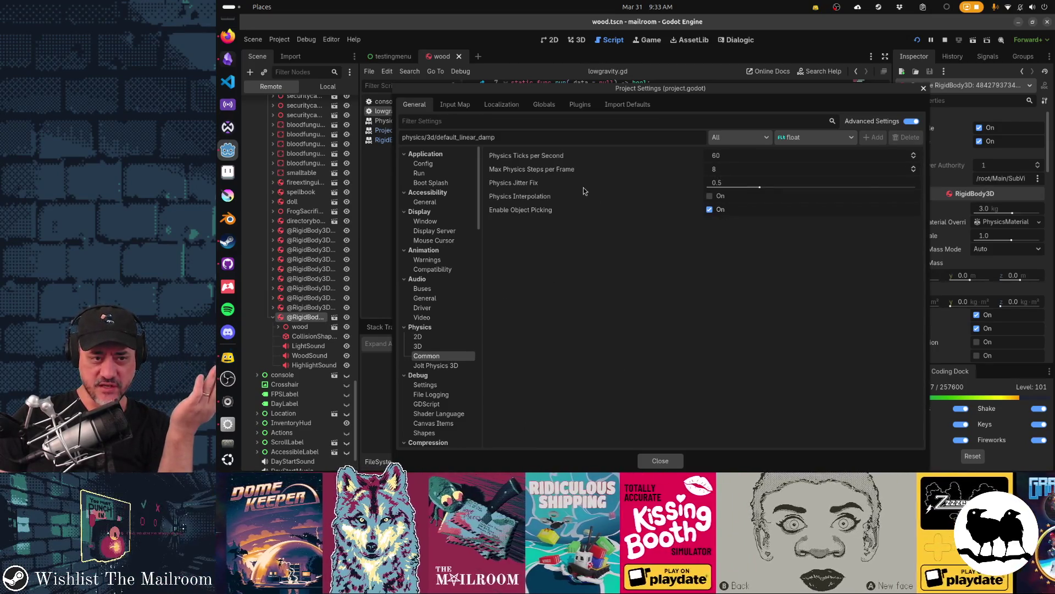
left_click(423, 345)
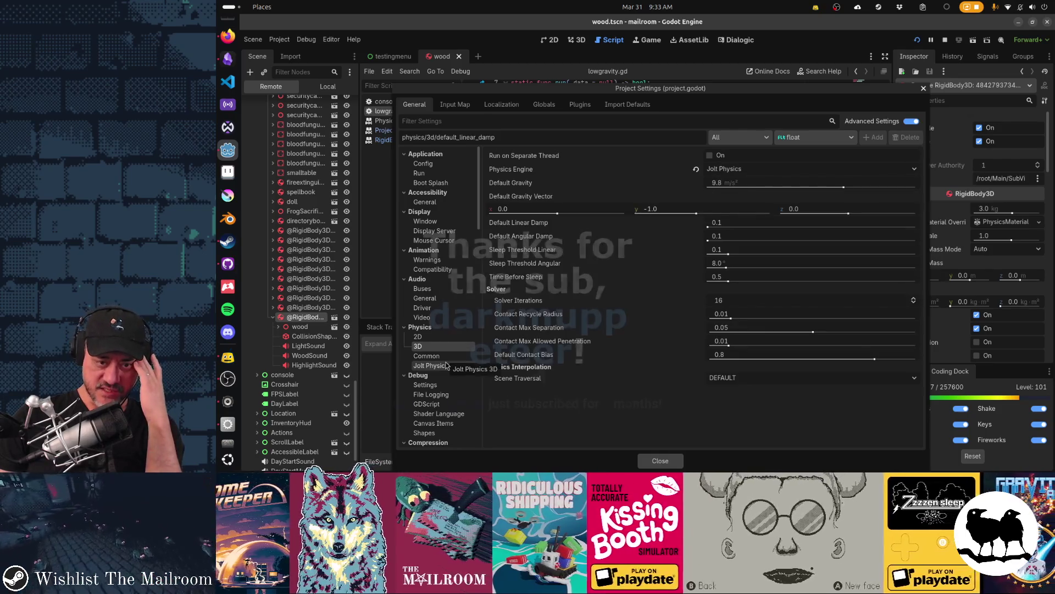
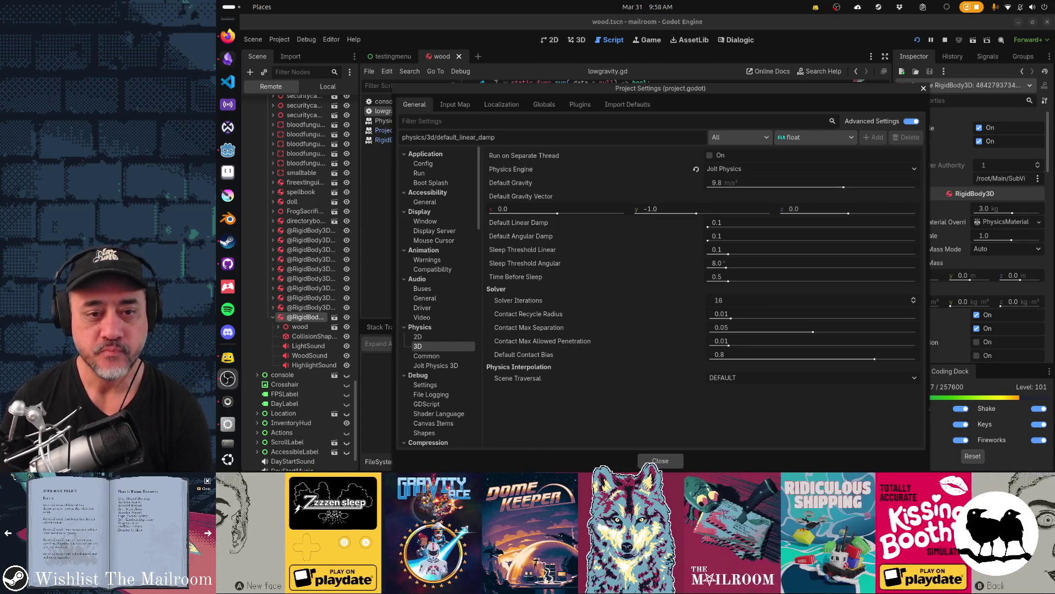
- Show the Physics > Jolt Physics 3D simulation settings and nudge the Project Settings window slightly higher
mouse_move(869, 309)
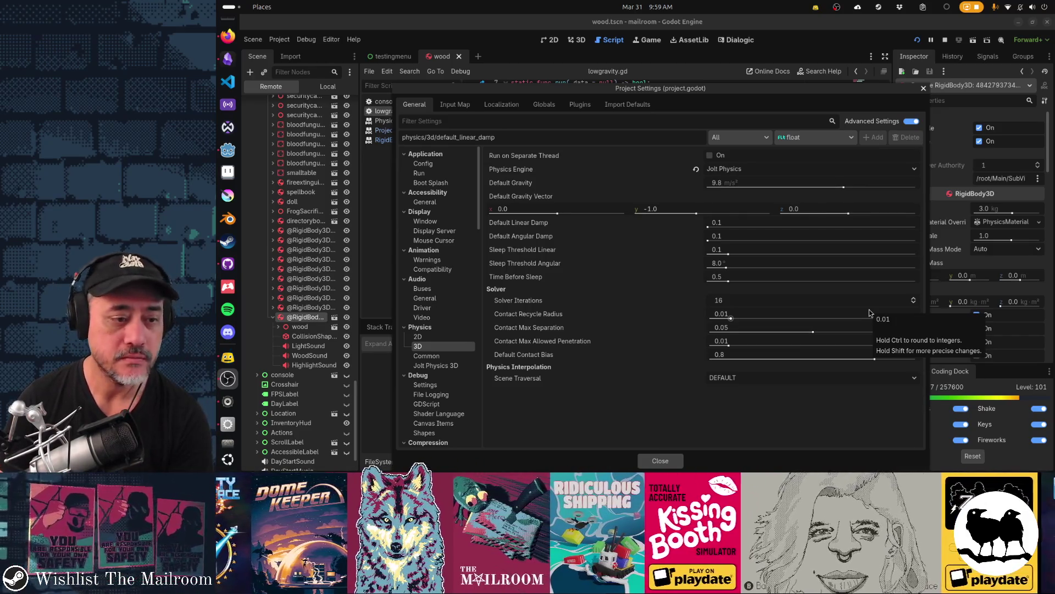
left_click(435, 365)
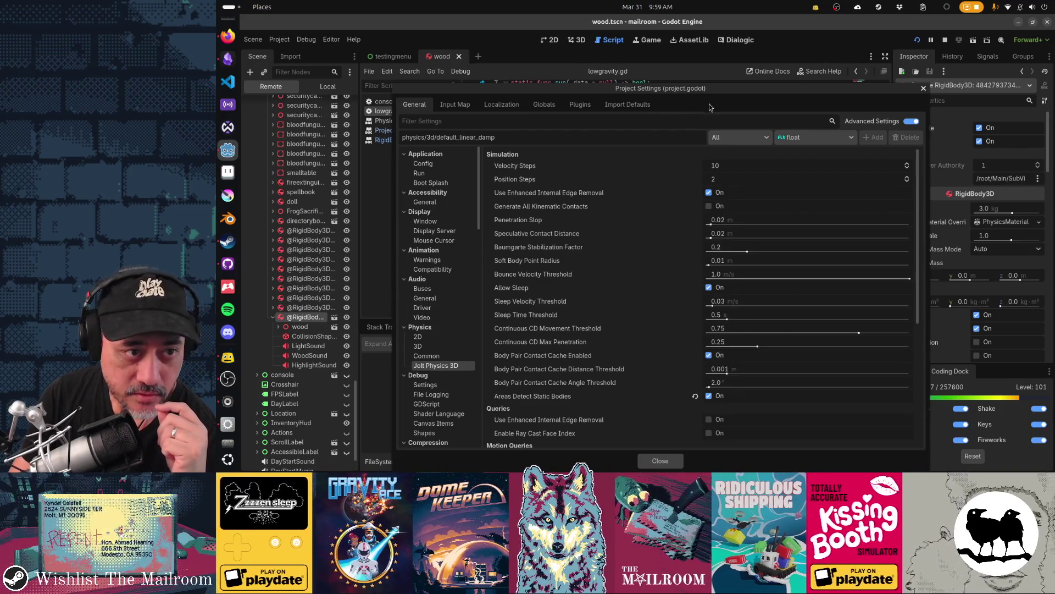
mouse_move(739, 92)
left_mouse_down()
mouse_move(774, 84)
mouse_move(745, 64)
left_mouse_up()
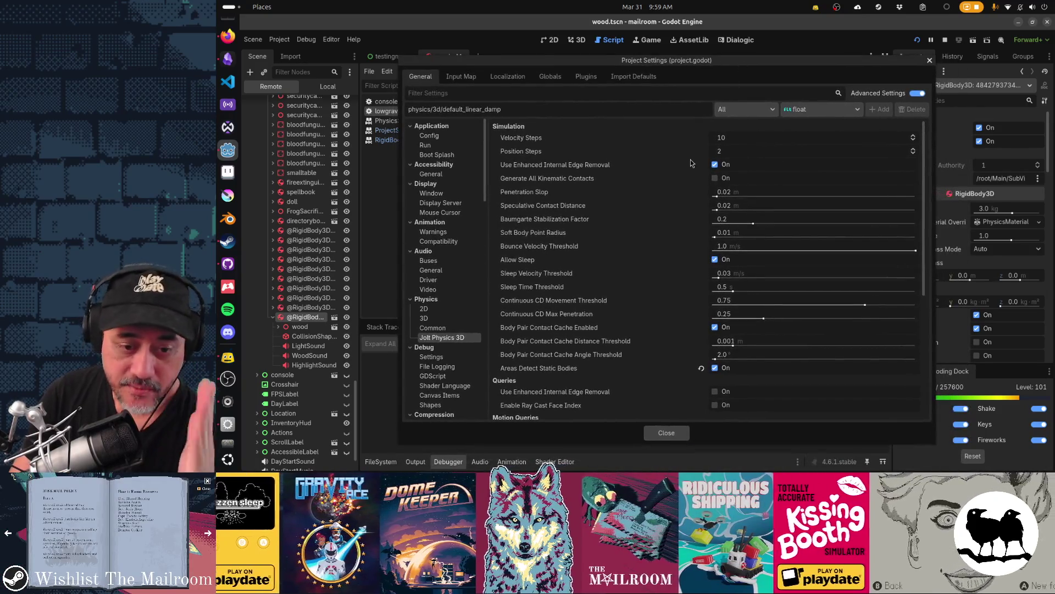
- Read the tooltips of Jolt simulation options such as Continuous CD Movement Threshold
mouse_move(691, 163)
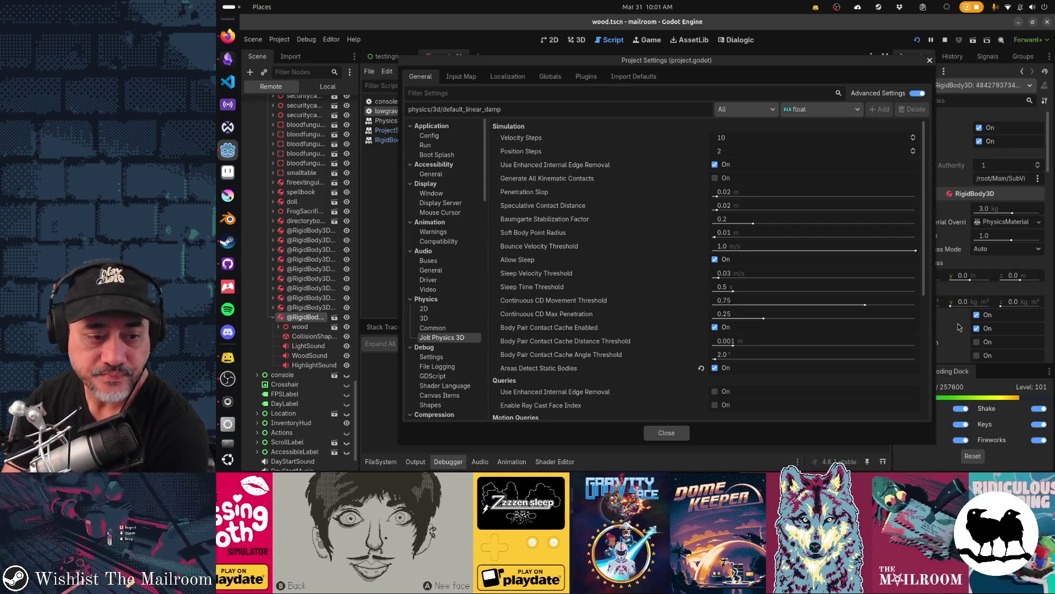
mouse_move(681, 298)
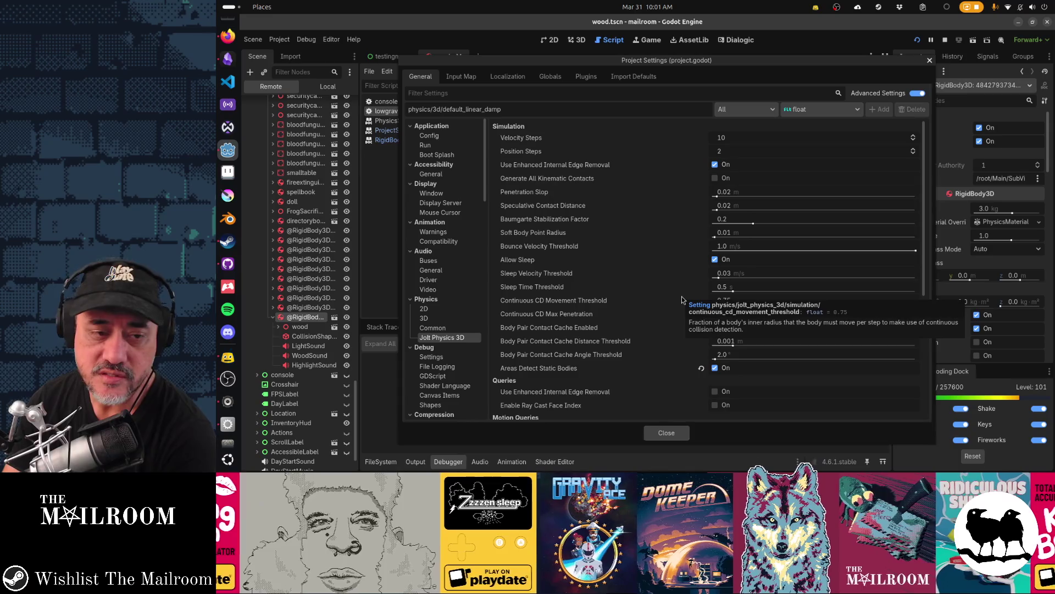